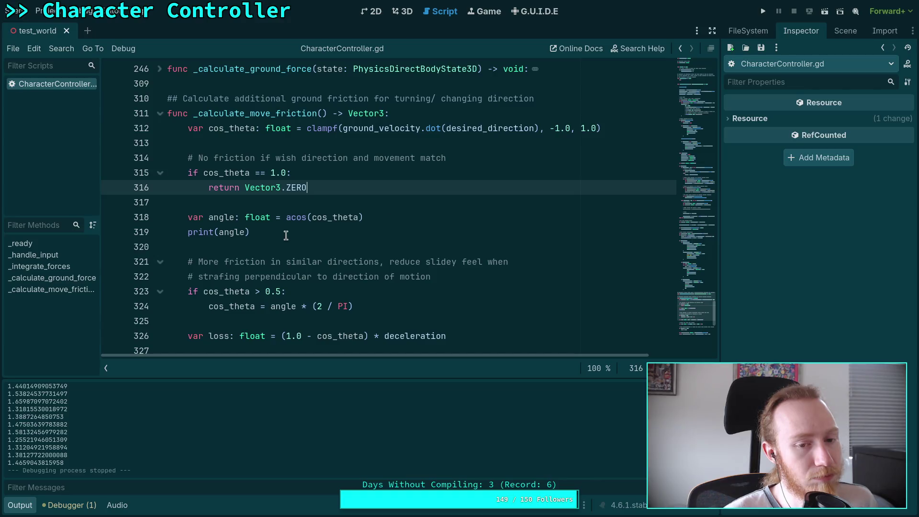
# Change the print call to output cos_theta instead of angle and save the script
pyautogui.doubleClick(233, 234)
pyautogui.press('BackSpace')
pyautogui.write('cos_')
pyautogui.press('BackSpace')
pyautogui.press('BackSpace')
pyautogui.press('BackSpace')
pyautogui.write('heta')
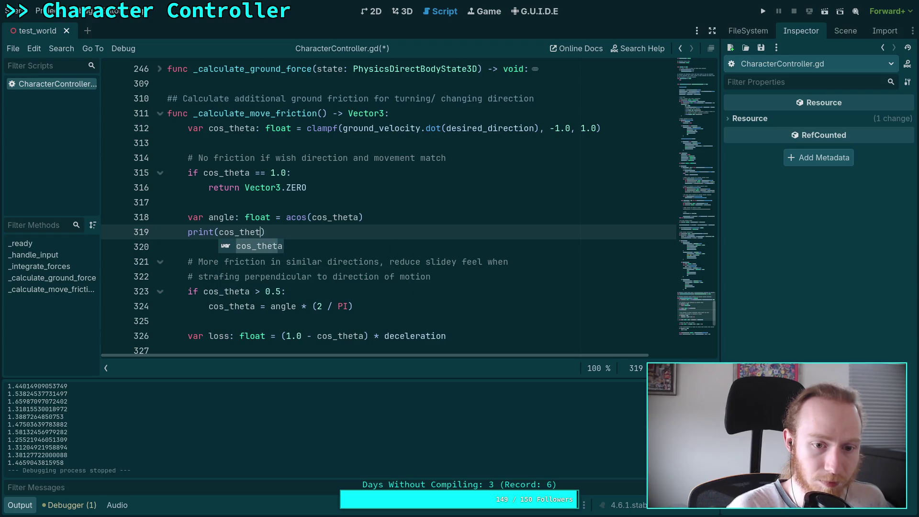
pyautogui.hotkey('ctrl', 's')
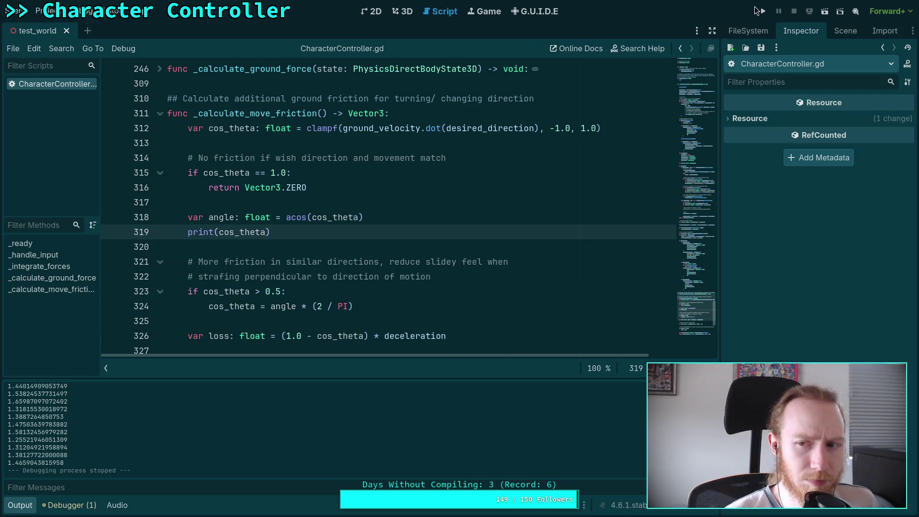
# Run the game twice, clearing the output between runs and walking forward to print cos_theta values
pyautogui.click(757, 10)
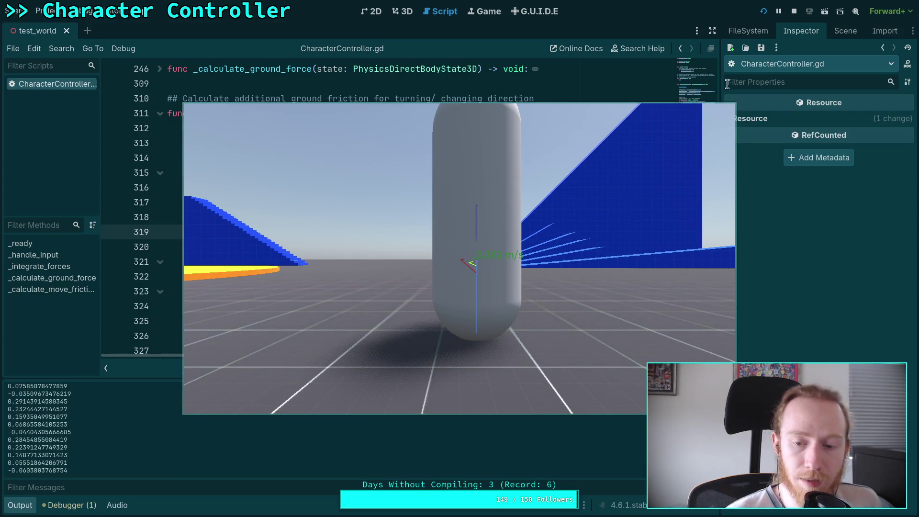
pyautogui.click(794, 11)
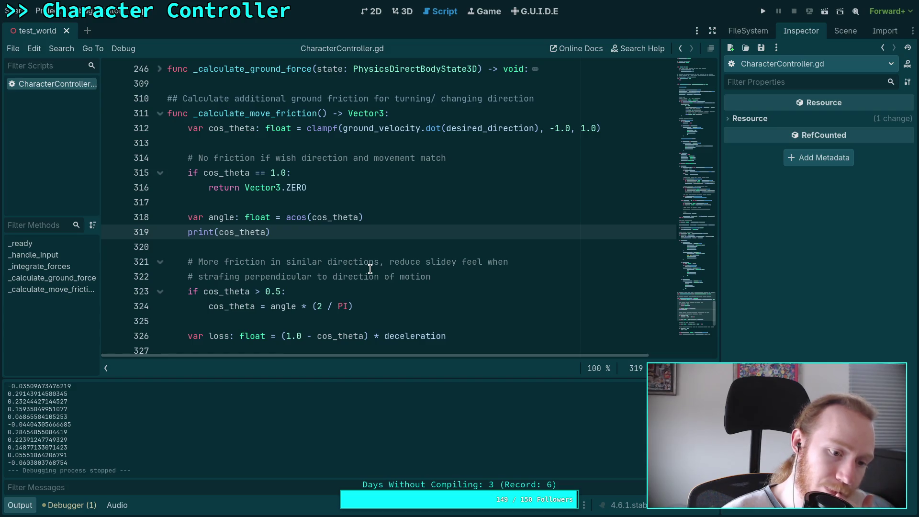
pyautogui.press('F5')
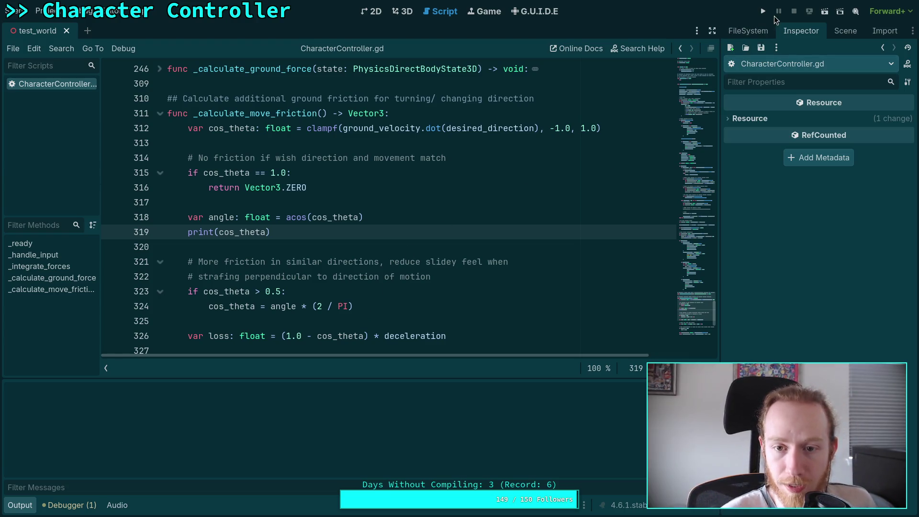
pyautogui.click(761, 12)
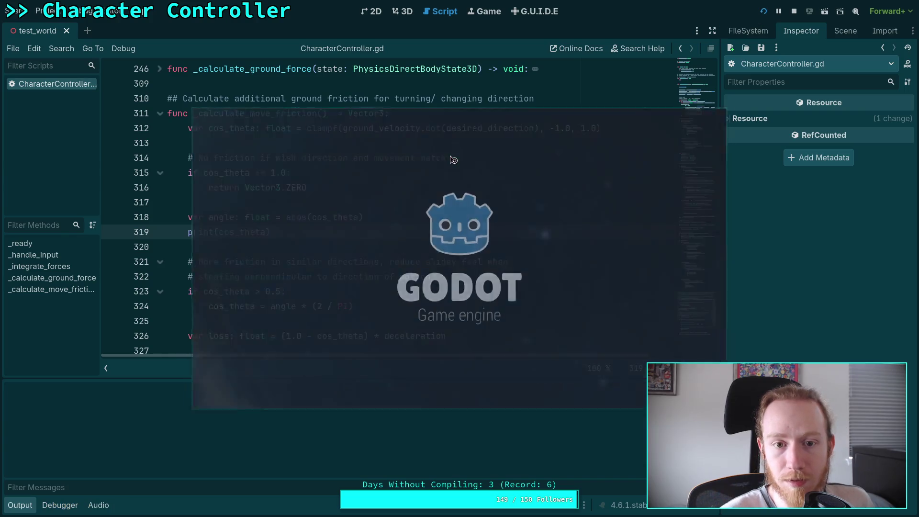
pyautogui.press('w')
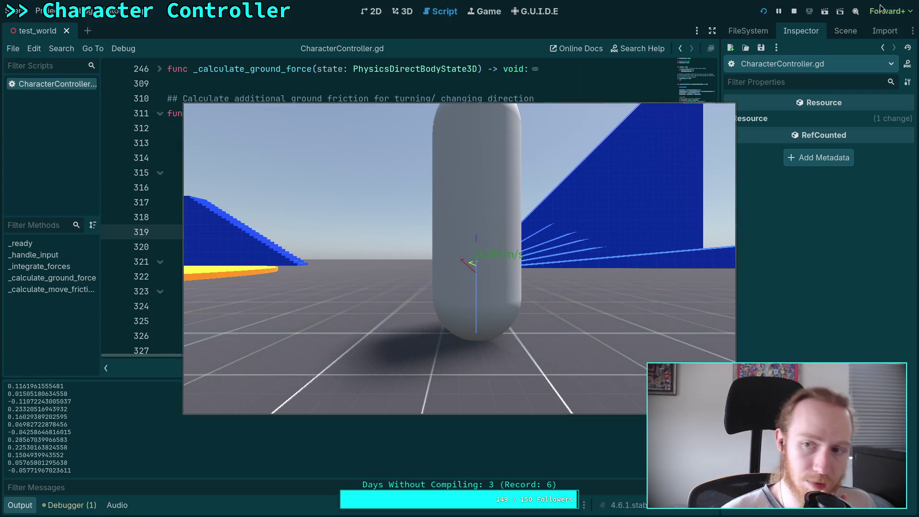
pyautogui.click(794, 12)
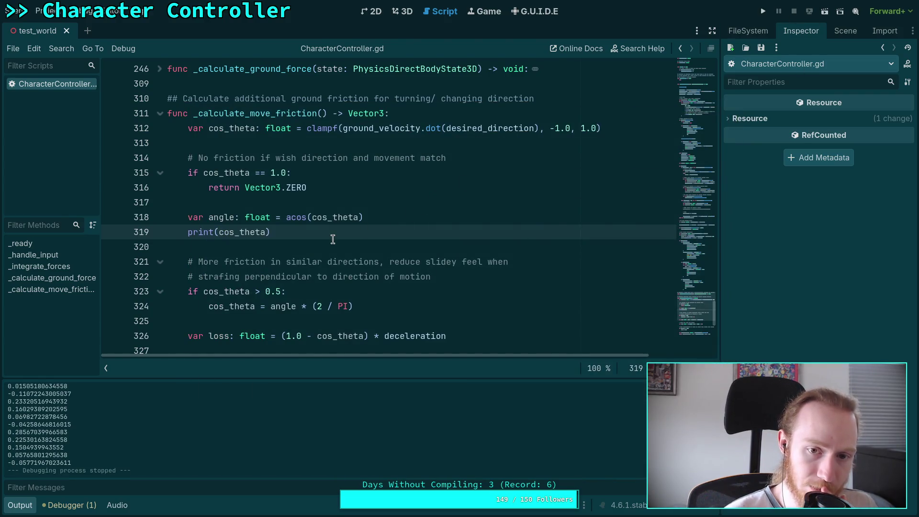
# Print ground_velocity instead of cos_theta and add a return Vector3.ZERO line below it
pyautogui.doubleClick(236, 232)
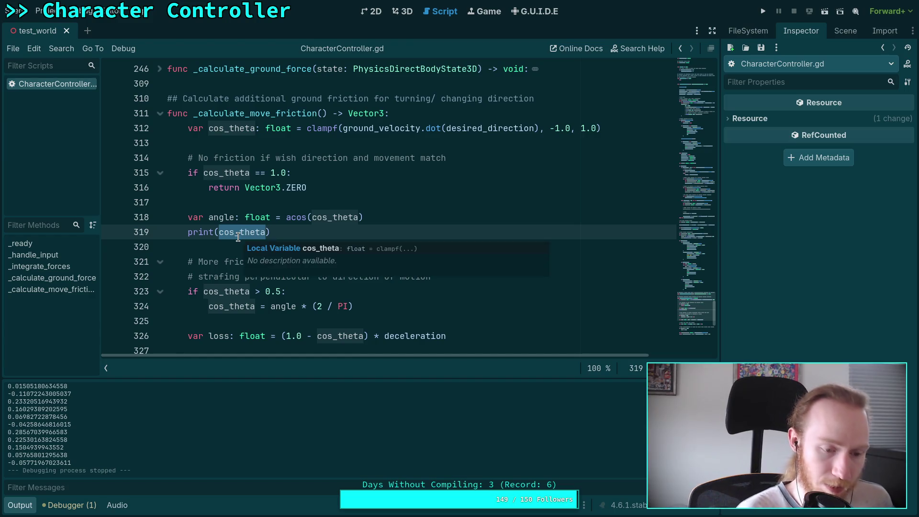
pyautogui.write('ground')
pyautogui.press('Down')
pyautogui.press('Down')
pyautogui.press('Down')
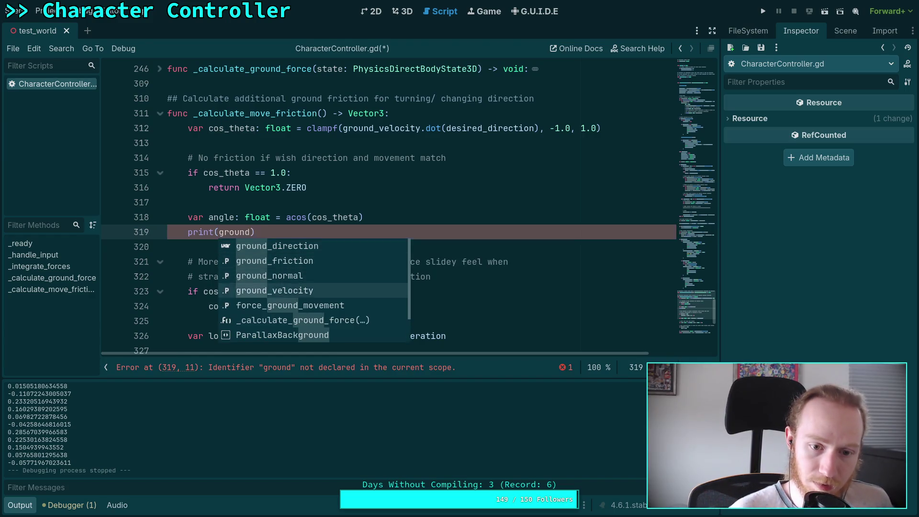
pyautogui.press('Return')
pyautogui.press('Down')
pyautogui.press('Return')
pyautogui.press('Return')
pyautogui.press('Up')
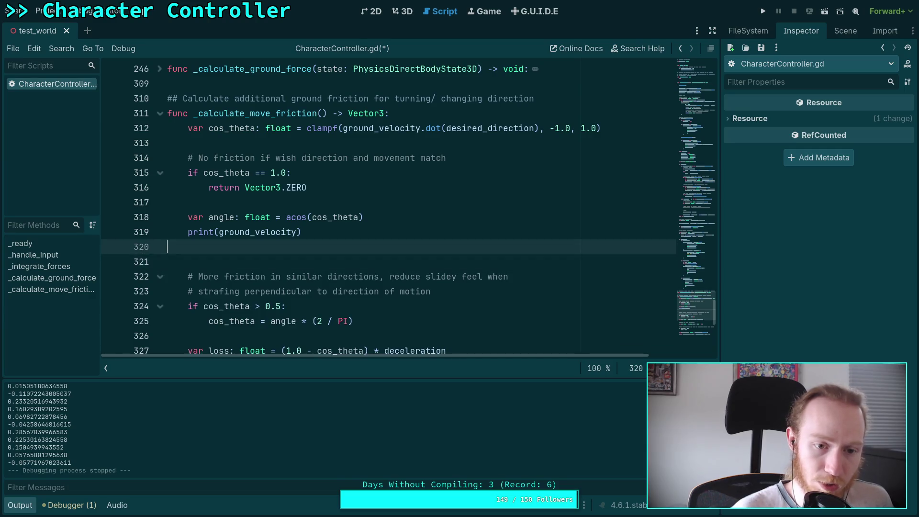
pyautogui.write('urn Vector3.Z')
pyautogui.press('Return')
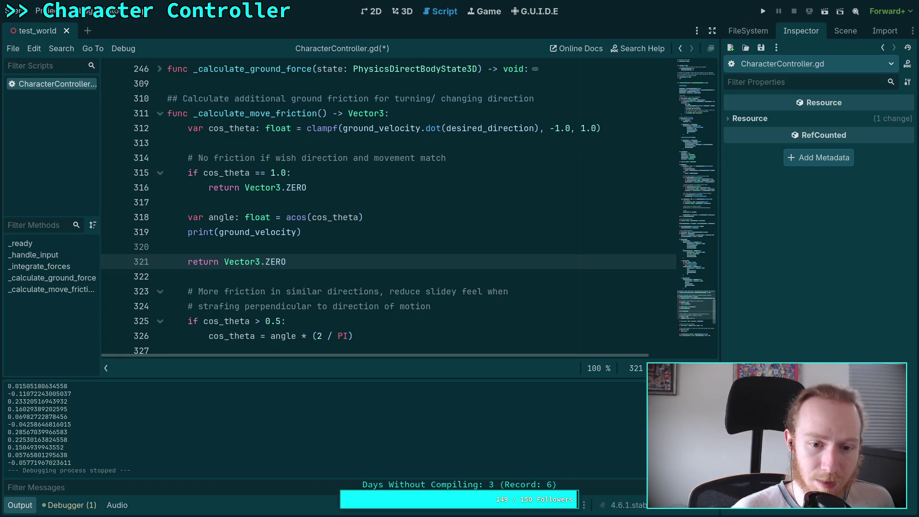
# Add desired_direction as a second print argument, save, and run the game walking forward
pyautogui.click(294, 232)
pyautogui.write(', desi')
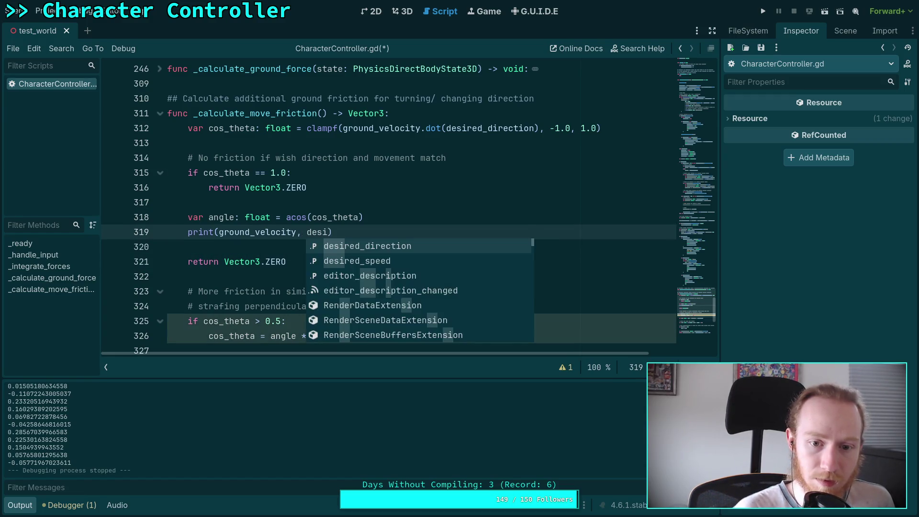
pyautogui.press('Return')
pyautogui.hotkey('ctrl', 's')
pyautogui.press('F5')
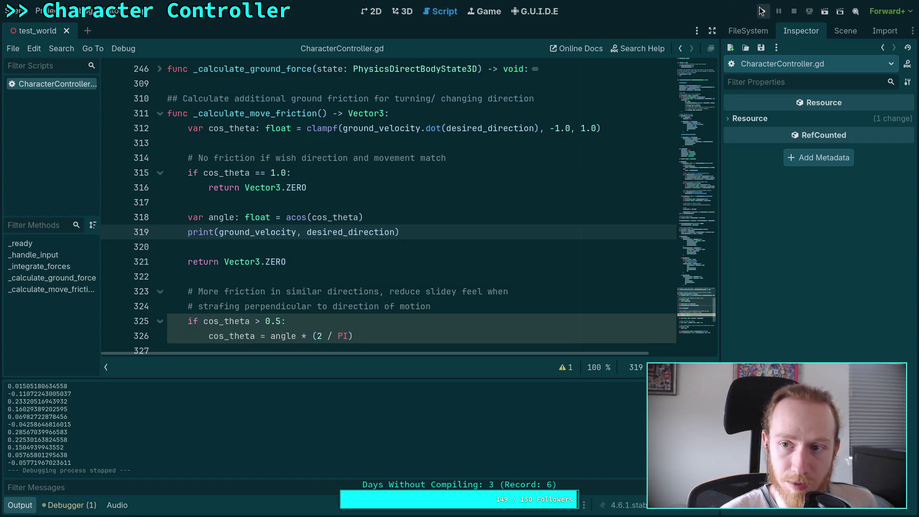
pyautogui.press('w')
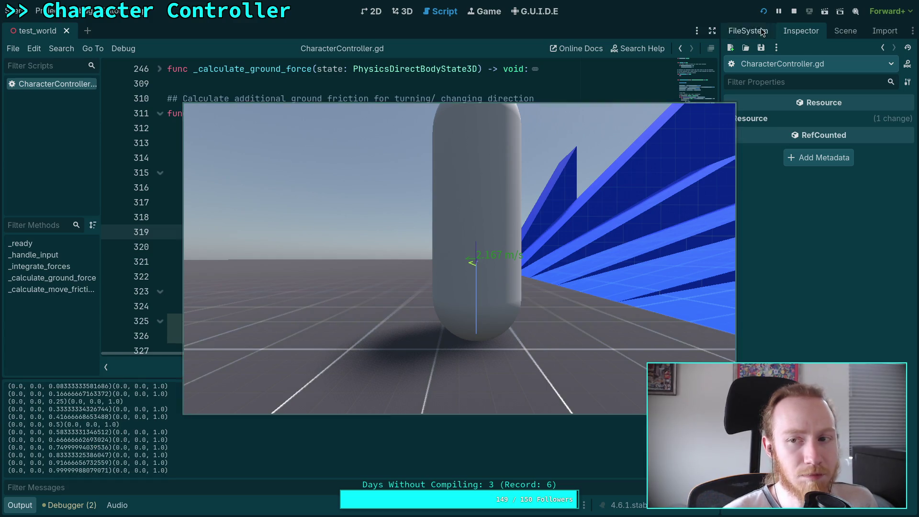
# Stop the game and inspect the descriptions of ground_velocity and desired_direction
pyautogui.click(799, 13)
pyautogui.doubleClick(263, 232)
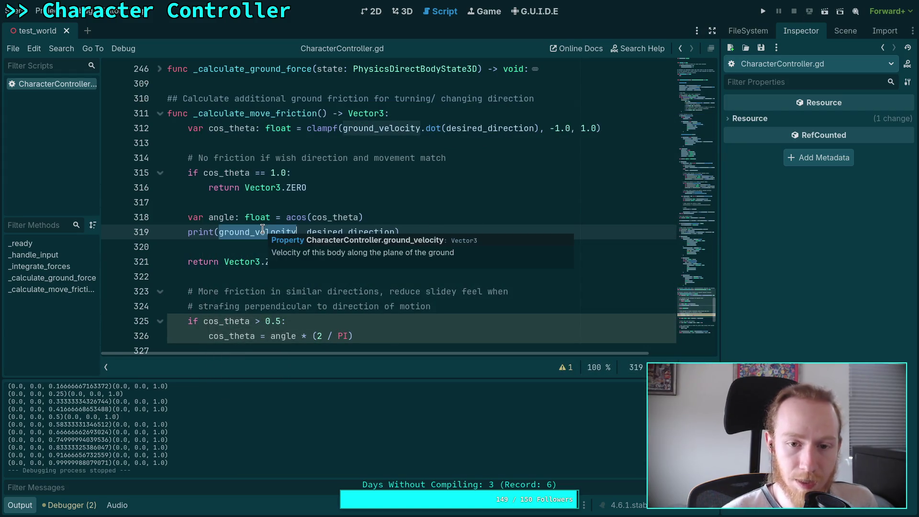
pyautogui.moveTo(256, 239)
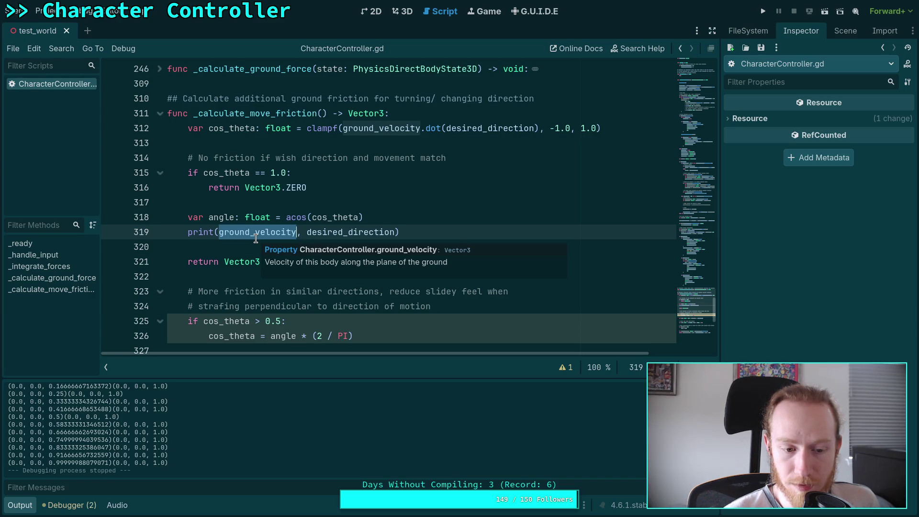
pyautogui.doubleClick(353, 232)
pyautogui.moveTo(352, 234)
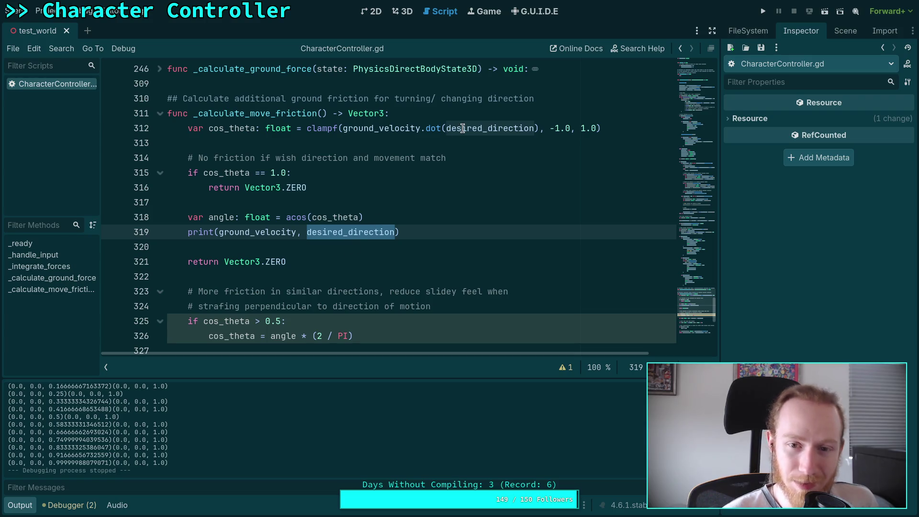
pyautogui.moveTo(463, 128)
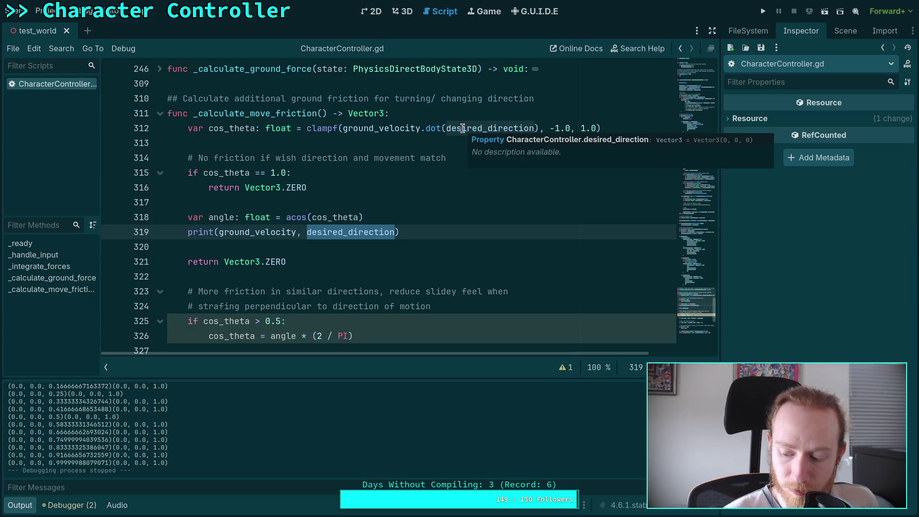
# Start a new line after the _calculate_move_friction header for a ground_direction: Vector3 declaration
pyautogui.doubleClick(387, 125)
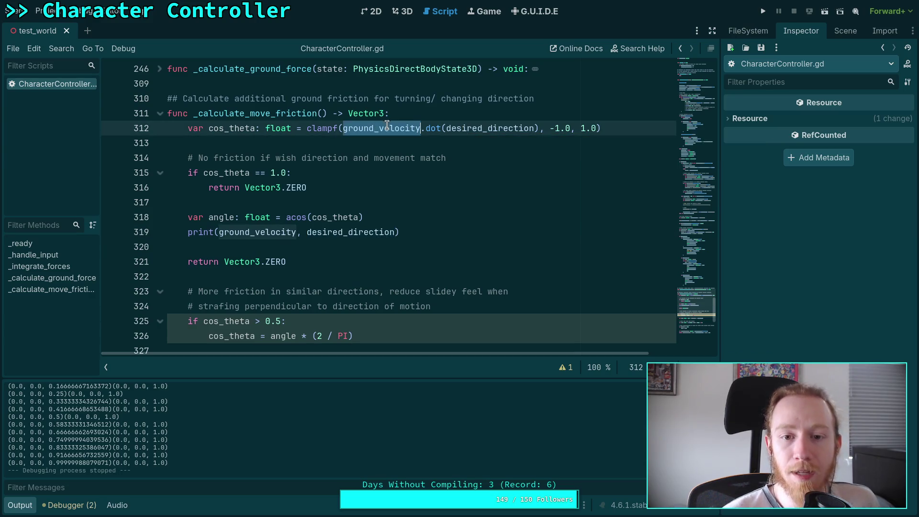
pyautogui.click(391, 113)
pyautogui.press('Return')
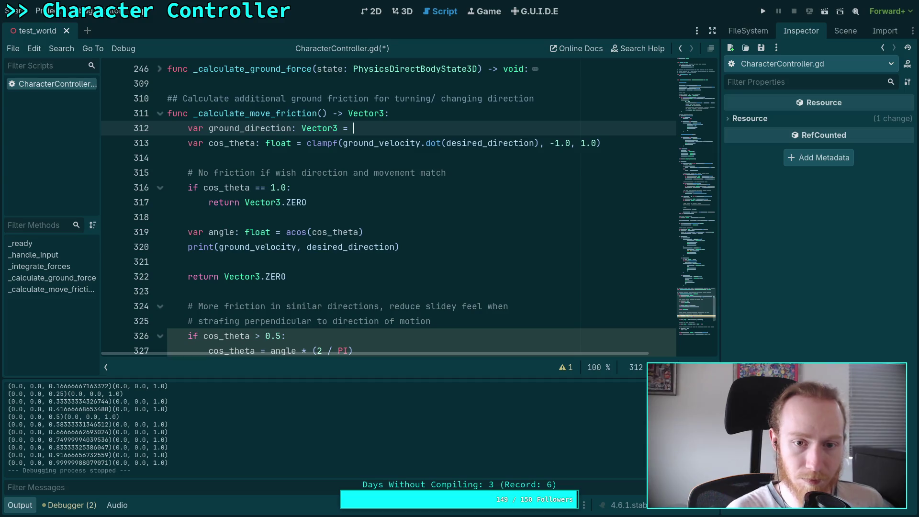
# Move the ground_direction = ground_velocity.normalized() line to the function top, delete the unfinished line, and save
pyautogui.scroll(-5, 268, 240)
pyautogui.click(271, 291)
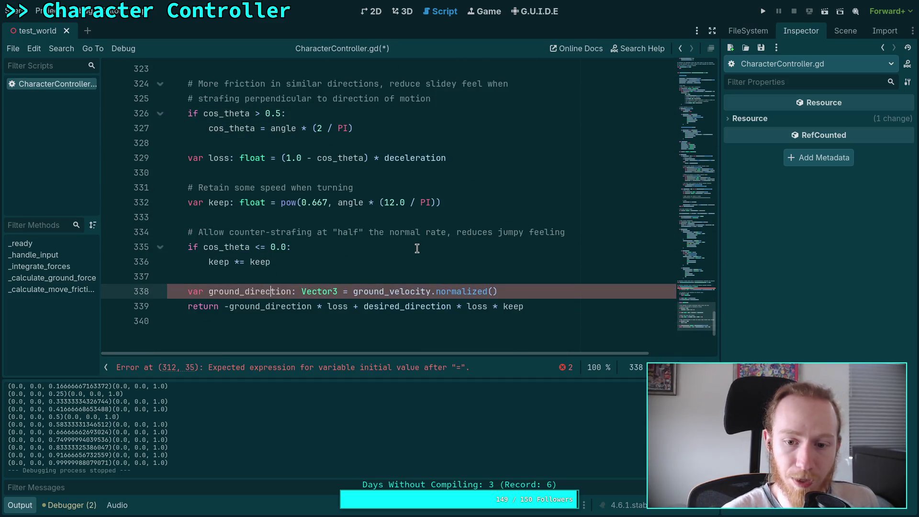
pyautogui.hotkey('alt', 'Up')
pyautogui.hotkey('alt', 'Up')
pyautogui.hotkey('alt', 'Up')
pyautogui.hotkey('alt', 'Up')
pyautogui.hotkey('alt', 'Up')
pyautogui.hotkey('alt', 'Up')
pyautogui.click(476, 84)
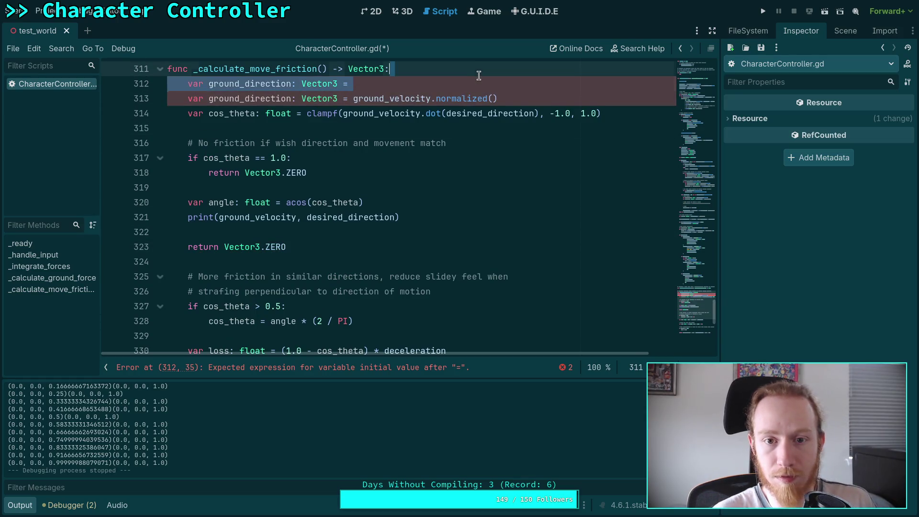
pyautogui.hotkey('ctrl', 'BackSpace')
pyautogui.hotkey('ctrl', 'BackSpace')
pyautogui.hotkey('ctrl', 'BackSpace')
pyautogui.hotkey('ctrl', 's')
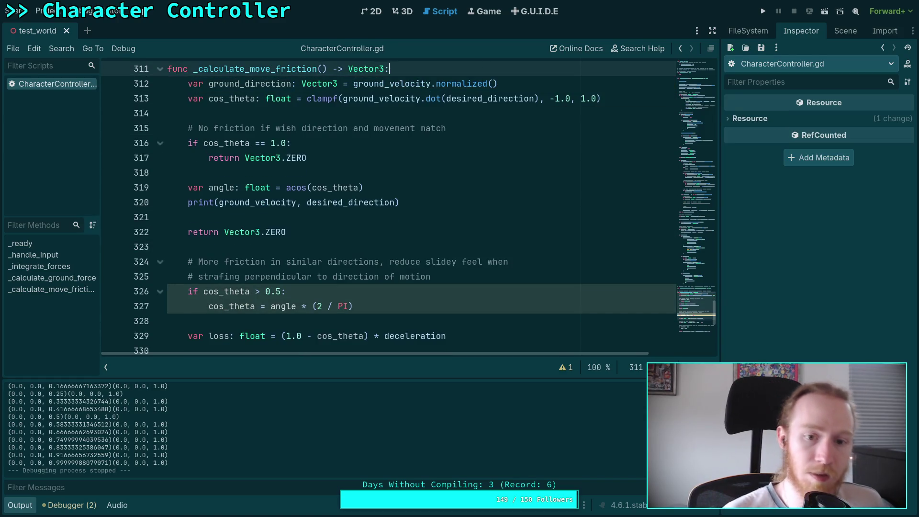
# Test-run the game, then replace the two print arguments with cos_theta
pyautogui.click(763, 12)
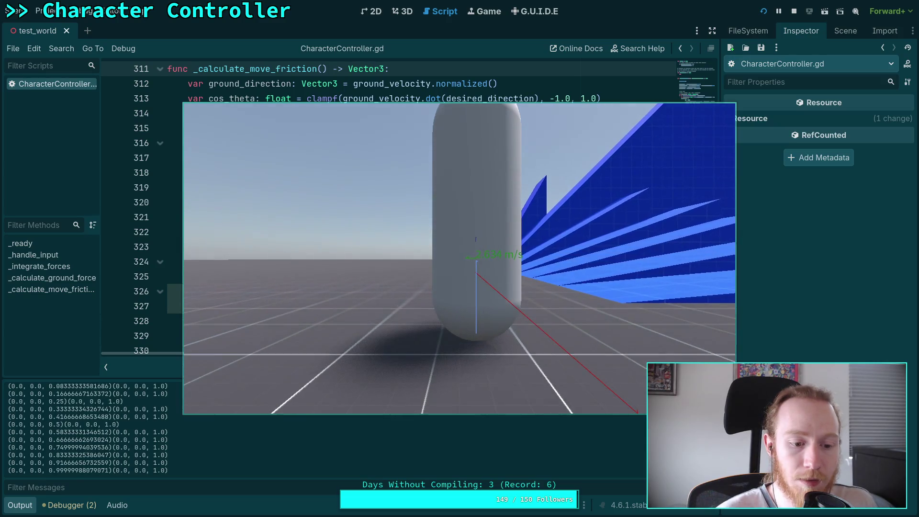
pyautogui.press('F8')
pyautogui.moveTo(220, 203); pyautogui.dragTo(396, 201)
pyautogui.write('rint(')
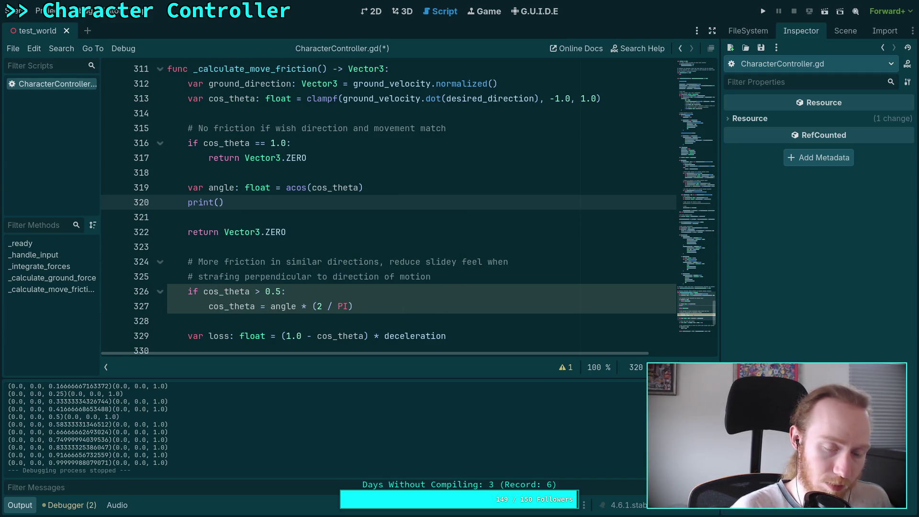
pyautogui.write('cos')
# Print cos_theta, save, and run the game once to check the output
pyautogui.press('Return')
pyautogui.hotkey('ctrl', 's')
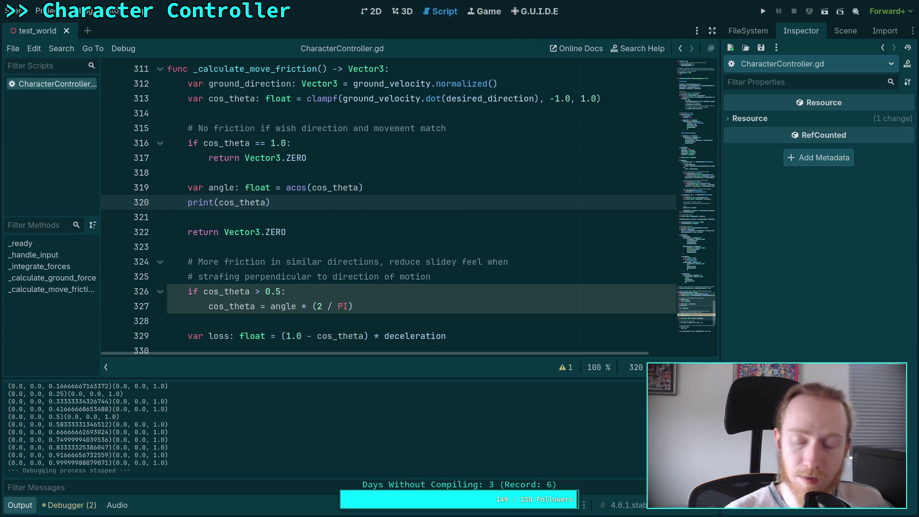
pyautogui.click(763, 11)
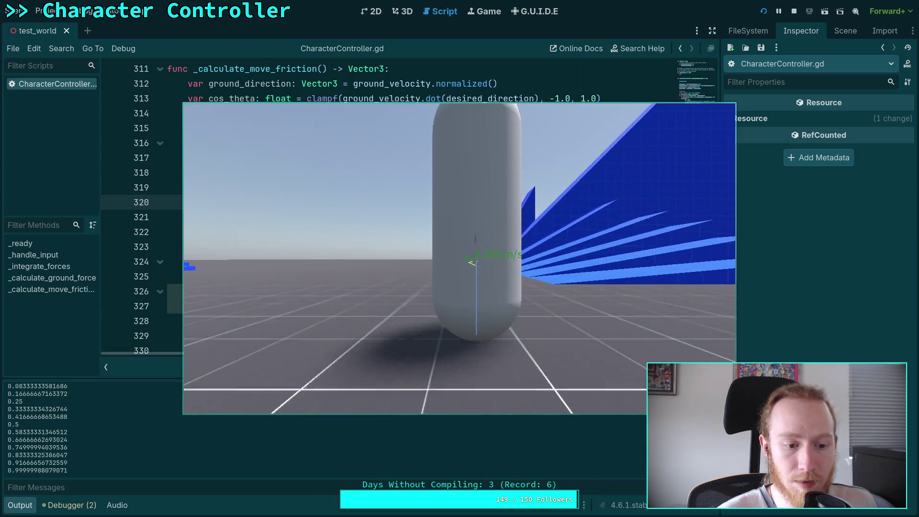
pyautogui.click(794, 11)
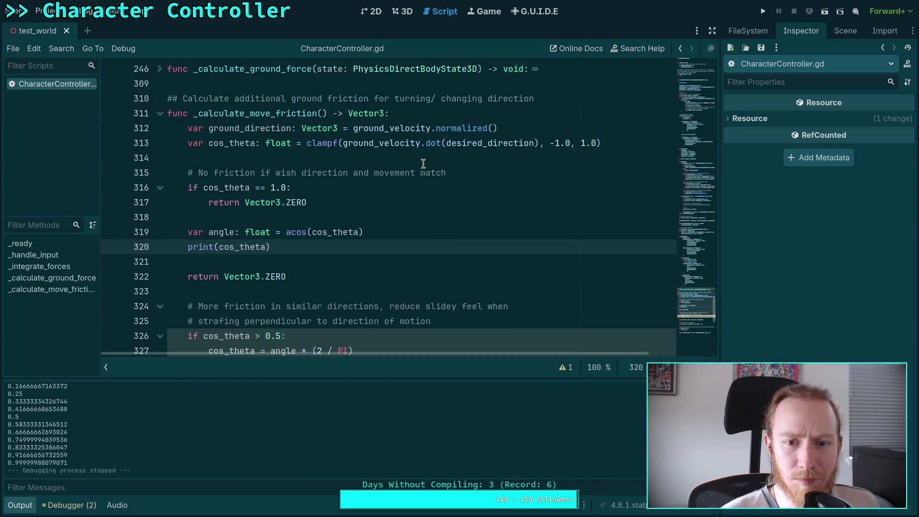
# Compute cos_theta from ground_direction instead of ground_velocity on line 313, save, and relaunch
pyautogui.moveTo(379, 144); pyautogui.dragTo(418, 144)
pyautogui.press('BackSpace')
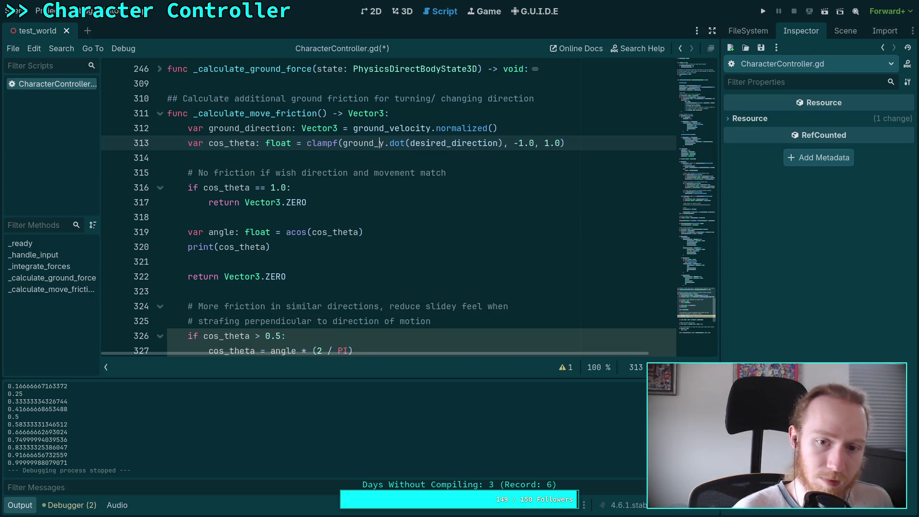
pyautogui.write('direc')
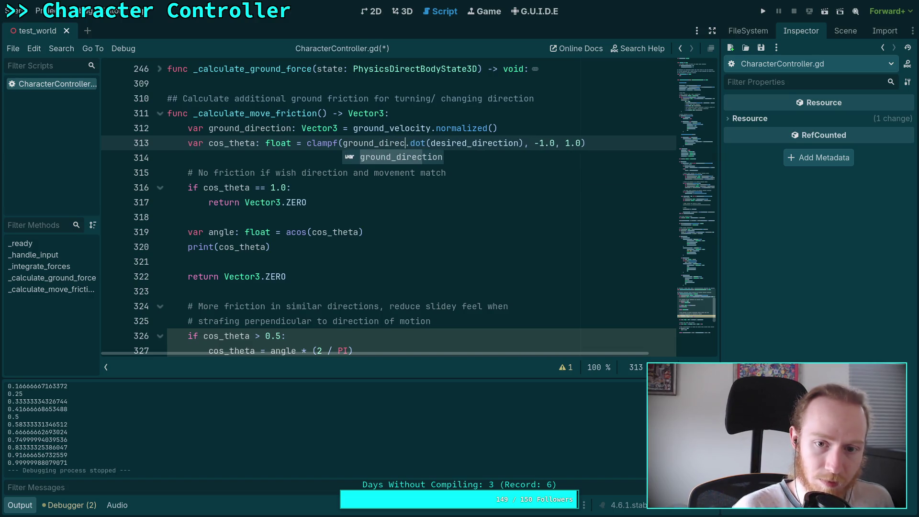
pyautogui.press('Return')
pyautogui.hotkey('ctrl', 's')
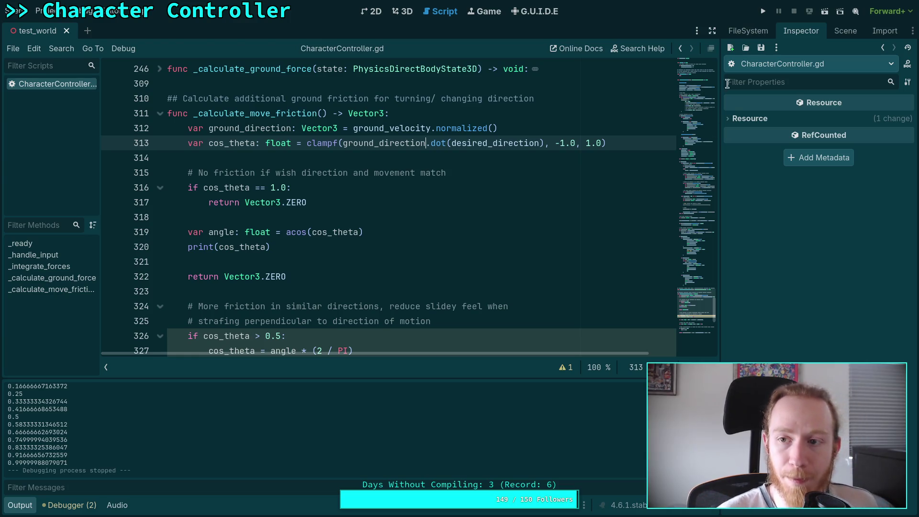
pyautogui.click(764, 14)
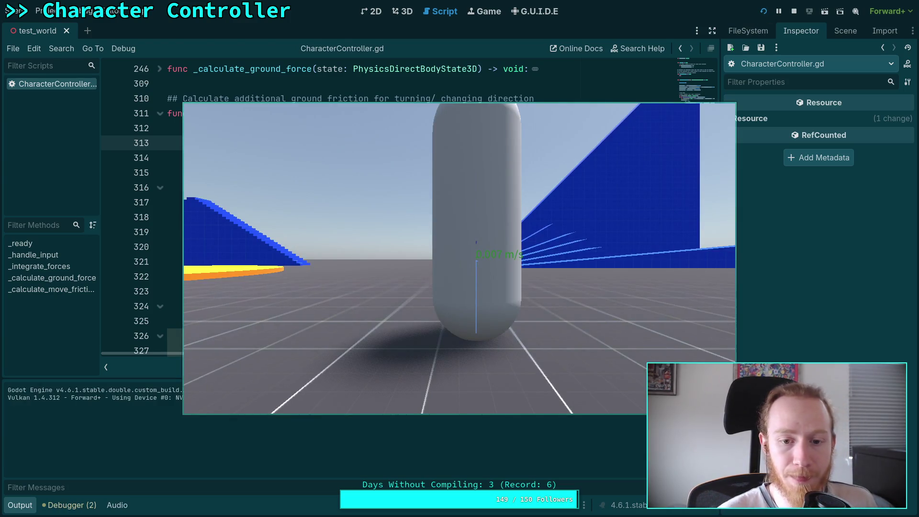
# Walk forward in the game, rerun it, and watch cos_theta values settle near 0.79 before stopping
pyautogui.press('w')
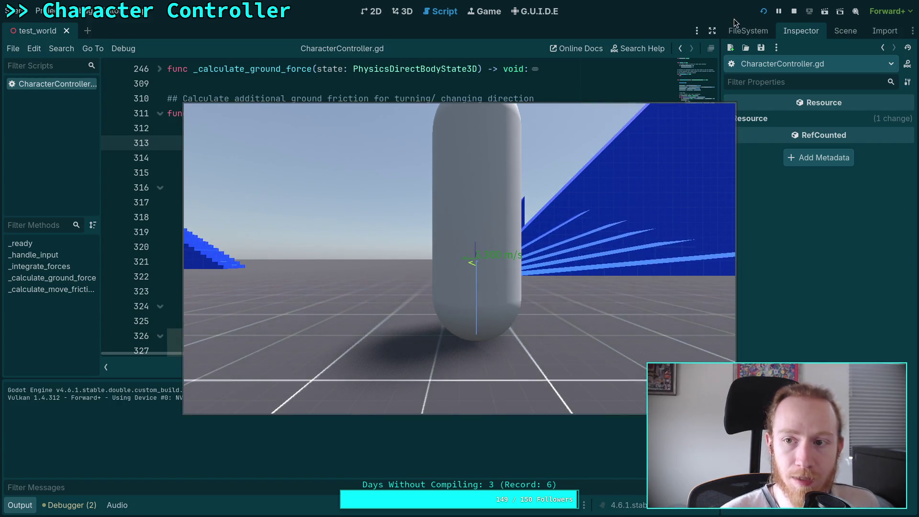
pyautogui.click(793, 11)
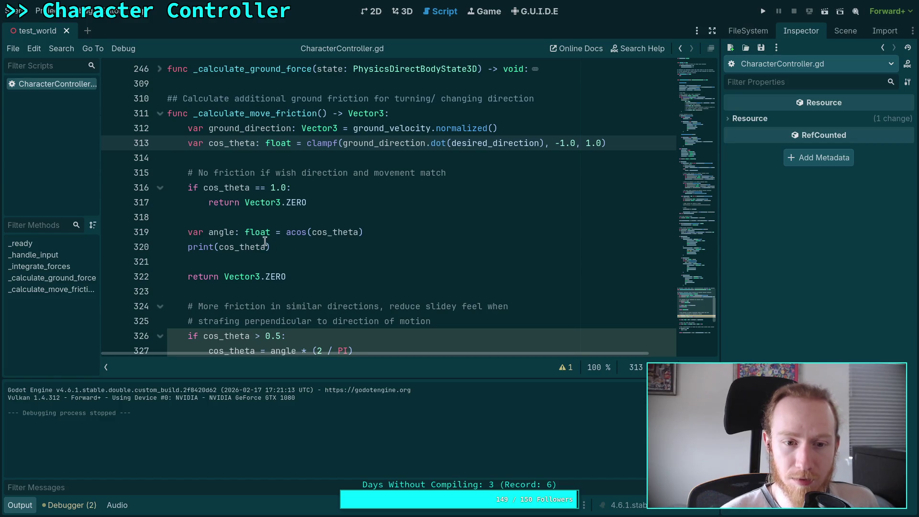
pyautogui.moveTo(203, 188); pyautogui.dragTo(286, 188)
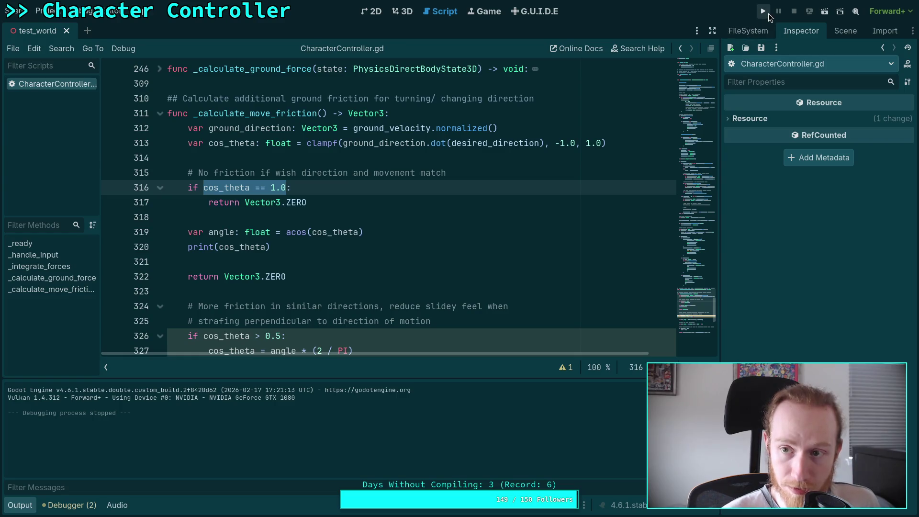
pyautogui.press('F5')
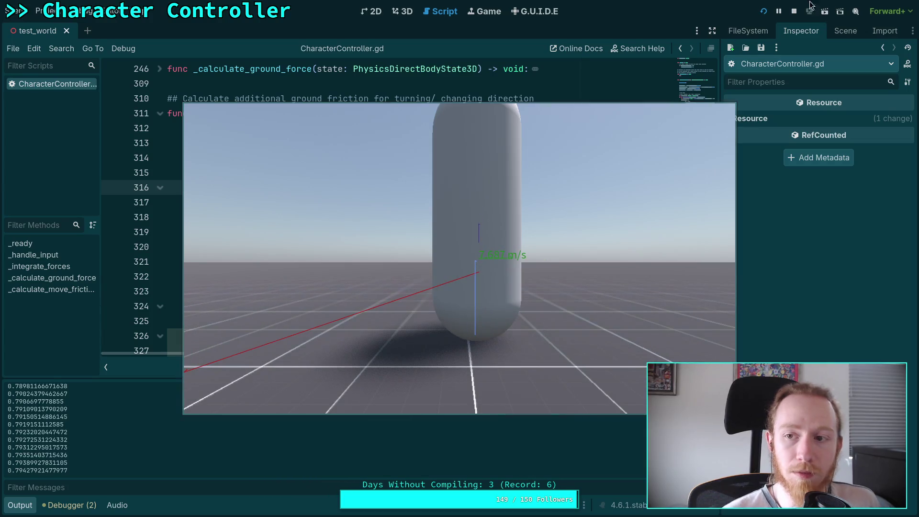
pyautogui.click(796, 12)
pyautogui.click(309, 217)
pyautogui.click(314, 249)
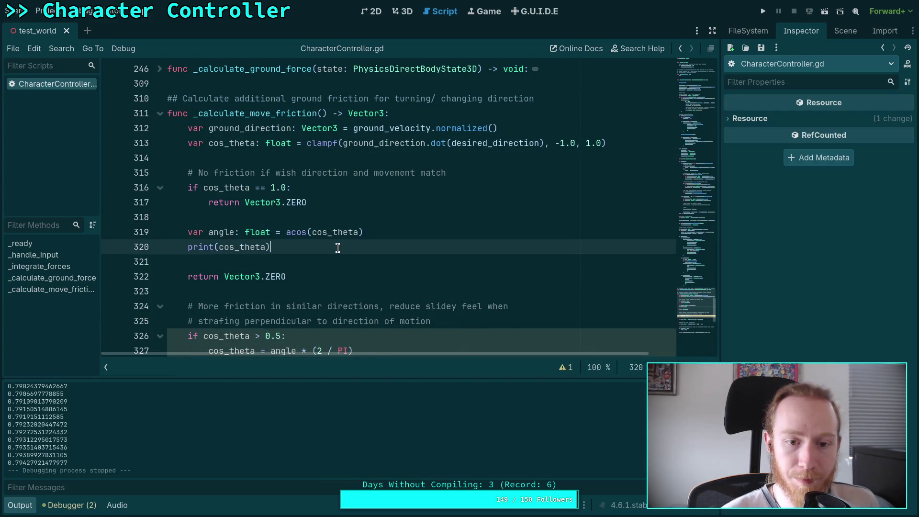
# Delete the return Vector3.ZERO and print(cos_theta) lines and save the script
pyautogui.keyDown('shift'); pyautogui.click(317, 276); pyautogui.keyUp('shift')
pyautogui.press('BackSpace')
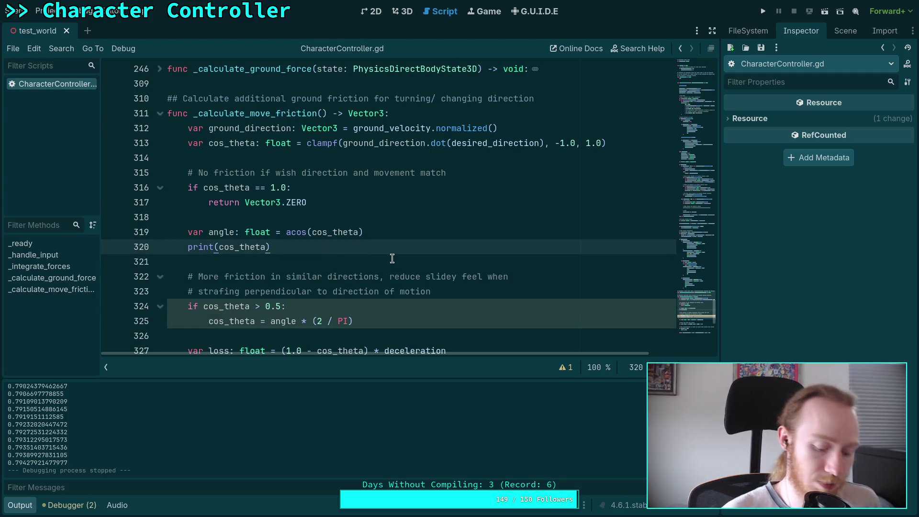
pyautogui.scroll(-2, 425, 156)
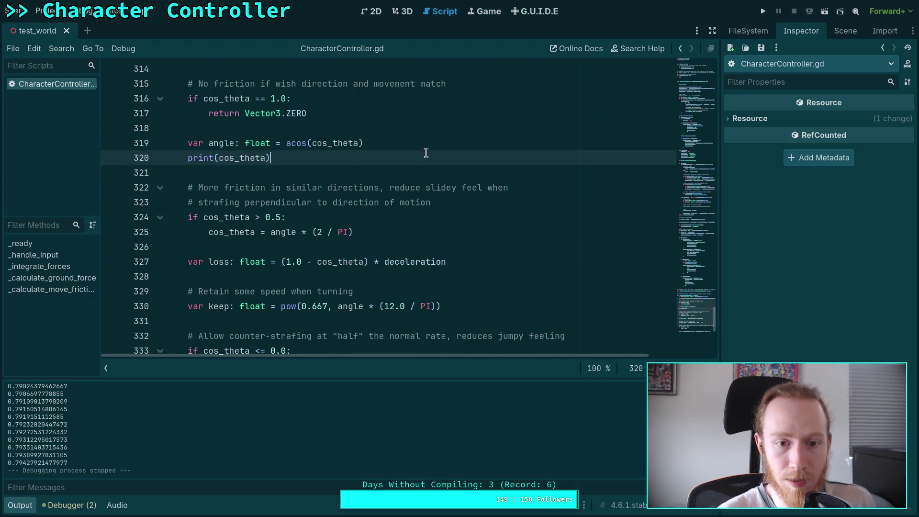
pyautogui.keyDown('shift'); pyautogui.click(363, 142); pyautogui.keyUp('shift')
pyautogui.press('BackSpace')
pyautogui.hotkey('ctrl', 's')
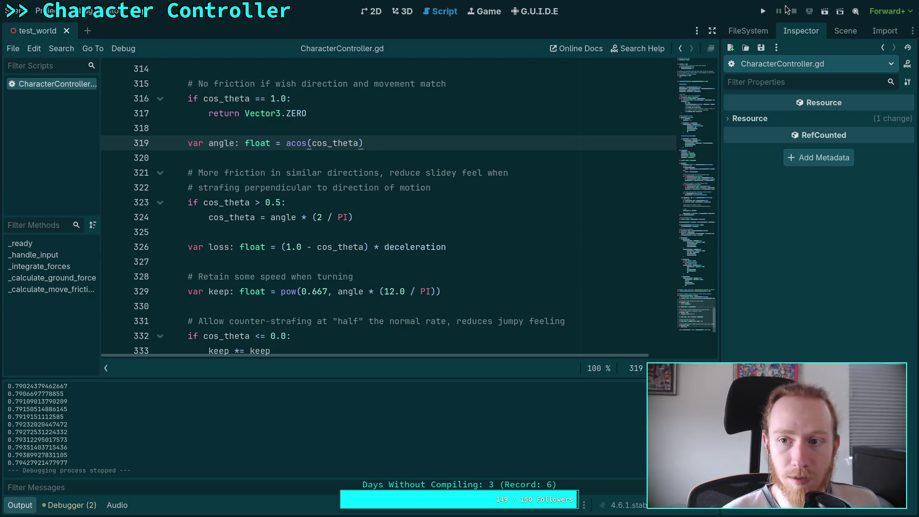
# Run the game, walk around to test the friction, and stop it
pyautogui.click(763, 11)
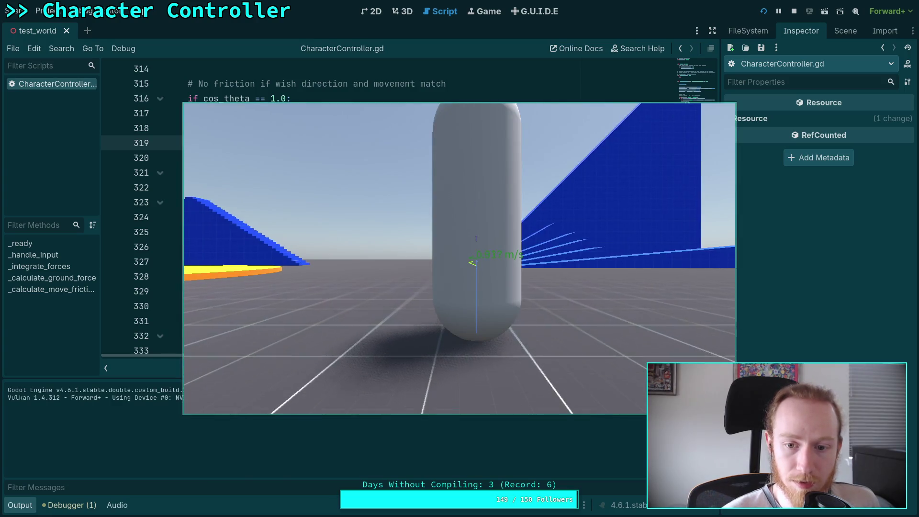
pyautogui.press('w')
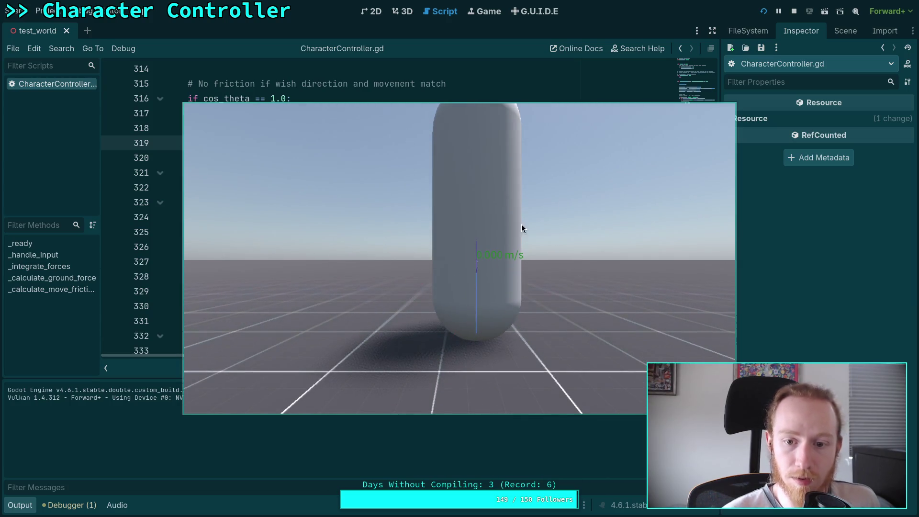
pyautogui.click(794, 11)
# Make the player's Camera3D current in test_world, then open the player scene and set fp_camera current
pyautogui.click(846, 30)
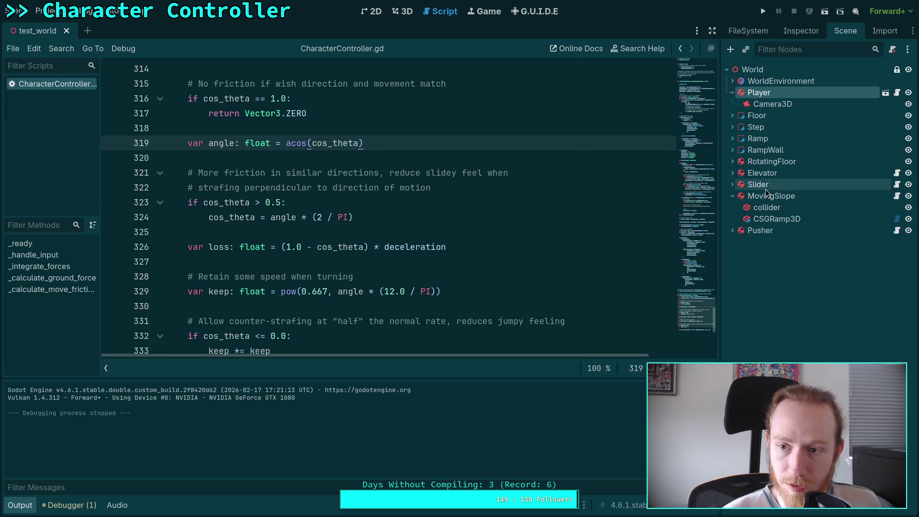
pyautogui.click(772, 103)
pyautogui.click(801, 30)
pyautogui.click(828, 409)
pyautogui.click(846, 30)
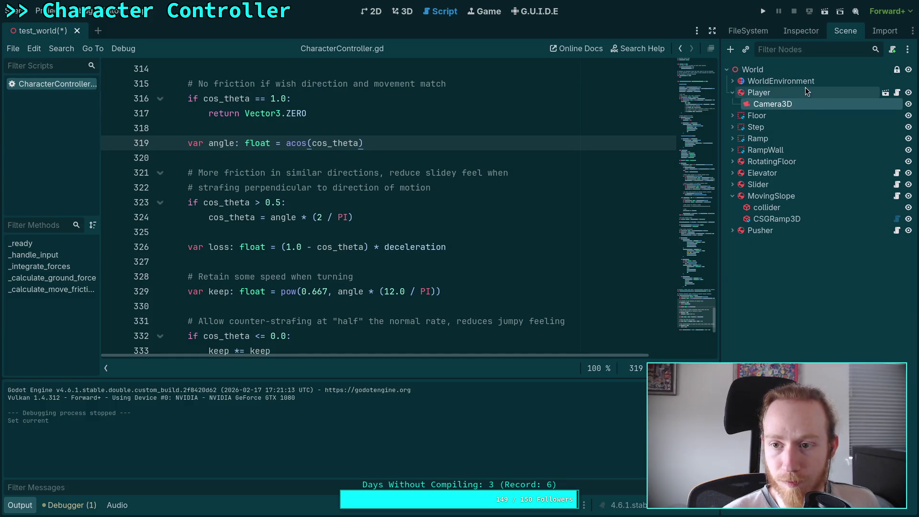
pyautogui.click(886, 93)
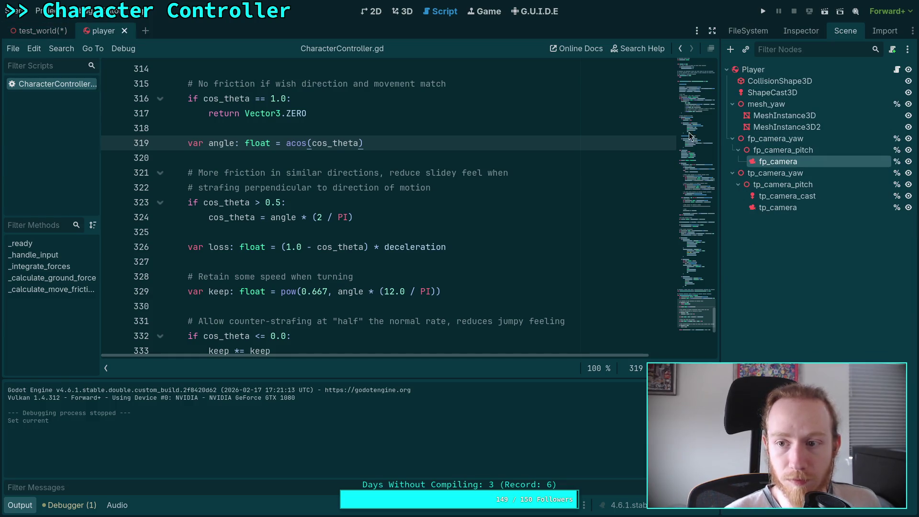
pyautogui.click(800, 30)
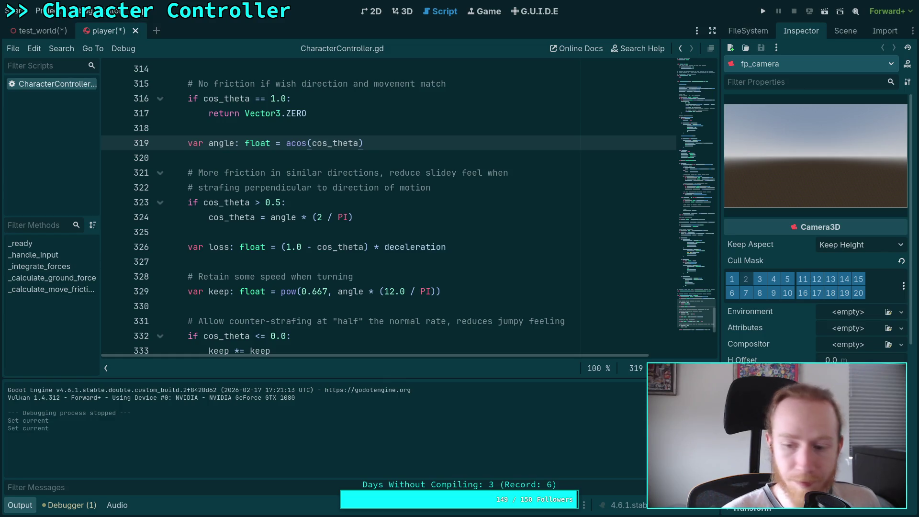
# Run the game through fp_camera twice, moving and looking down at the floor, then return to the Scene tree
pyautogui.click(763, 11)
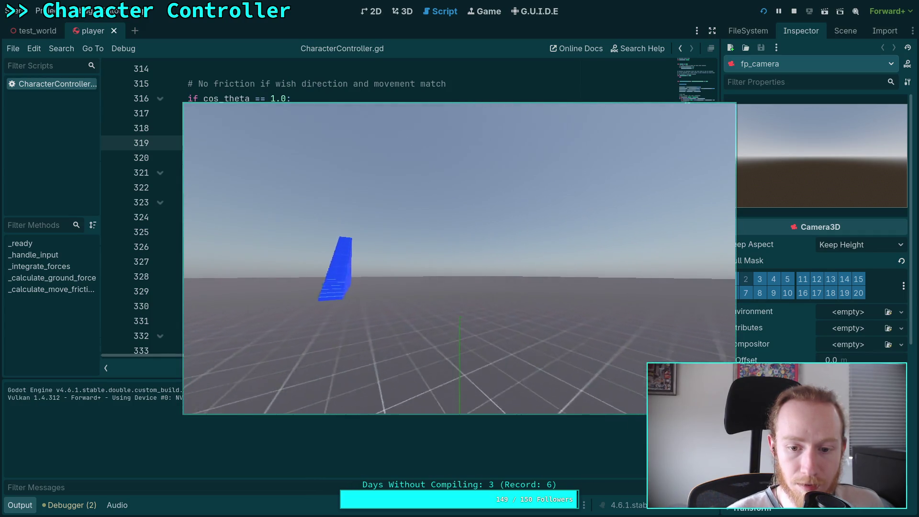
pyautogui.press('F8')
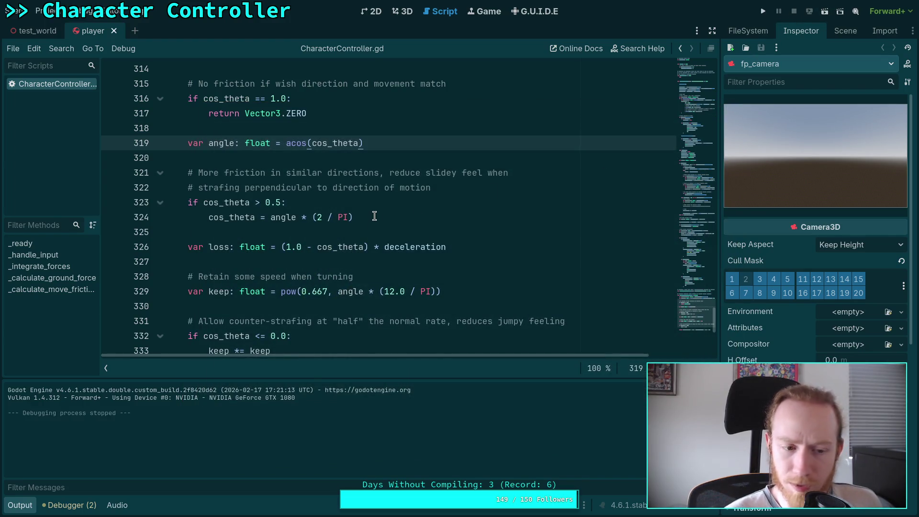
pyautogui.scroll(2, 374, 215)
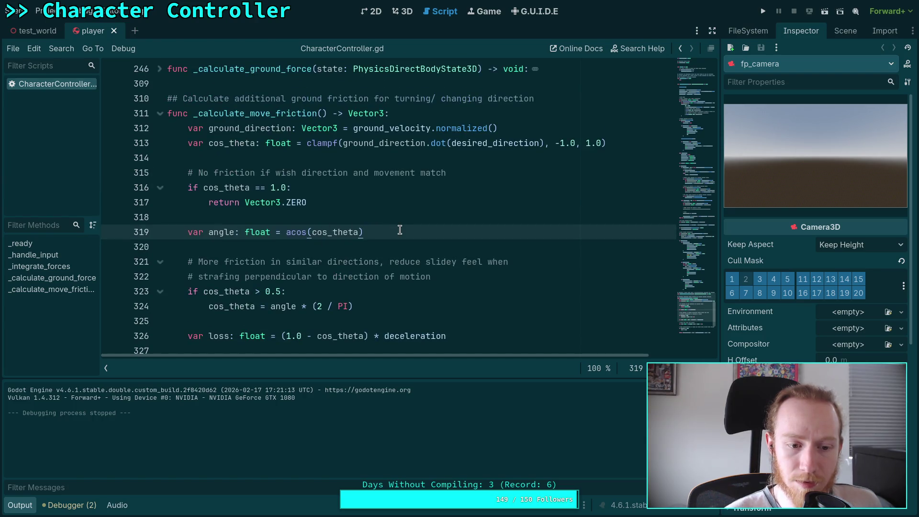
pyautogui.click(764, 12)
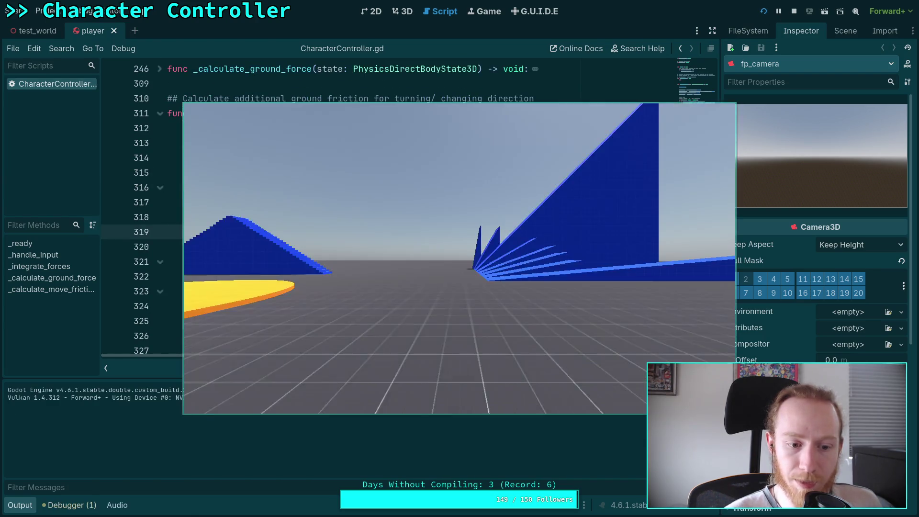
pyautogui.moveTo(459, 258)
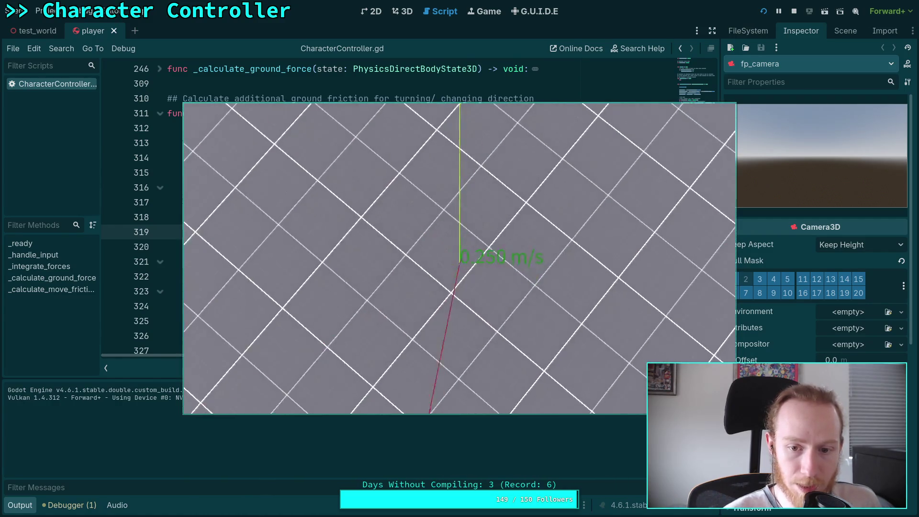
pyautogui.press('Escape')
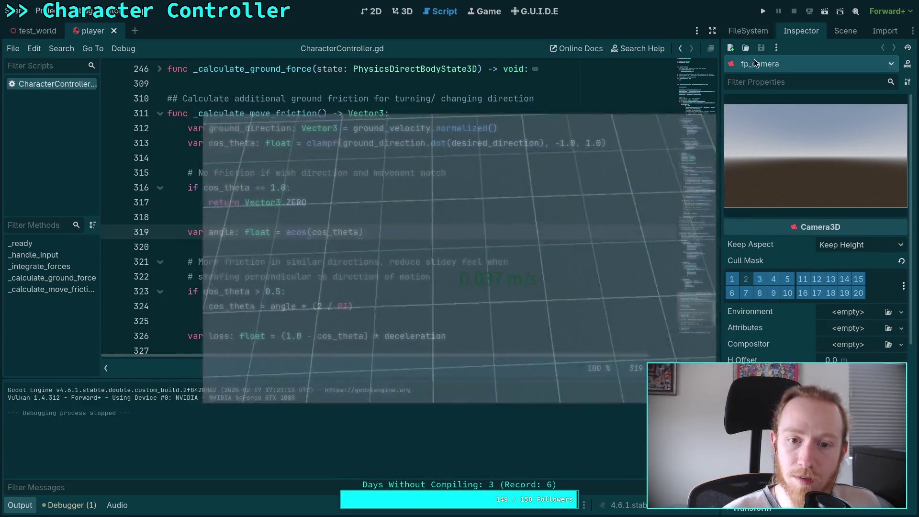
pyautogui.scroll(1, 375, 247)
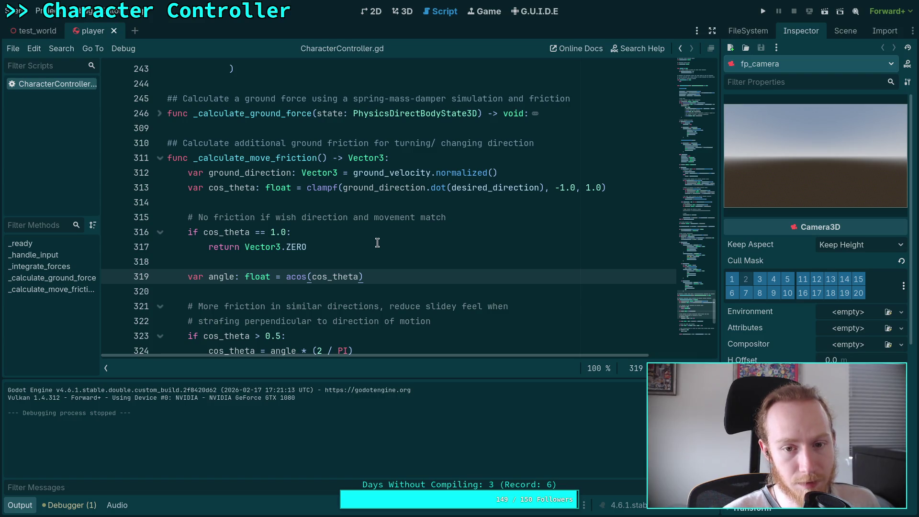
pyautogui.click(845, 31)
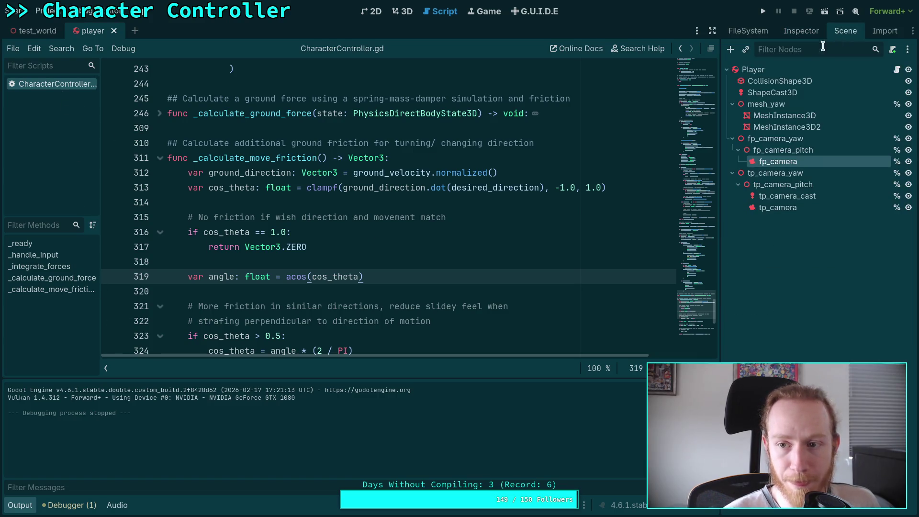
# In player.gd, wrap the desired_direction expression on line 68 in parentheses with .normalized() and save
pyautogui.click(897, 69)
pyautogui.scroll(-3, 546, 220)
pyautogui.moveTo(523, 353)
pyautogui.mouseDown()
pyautogui.moveTo(562, 354)
pyautogui.moveTo(513, 344)
pyautogui.moveTo(542, 344)
pyautogui.mouseUp()
pyautogui.click(287, 252)
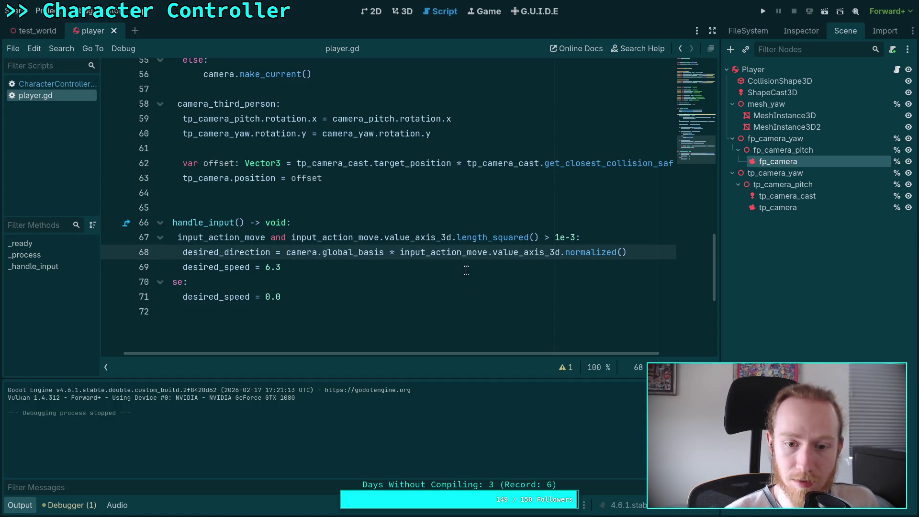
pyautogui.write('(')
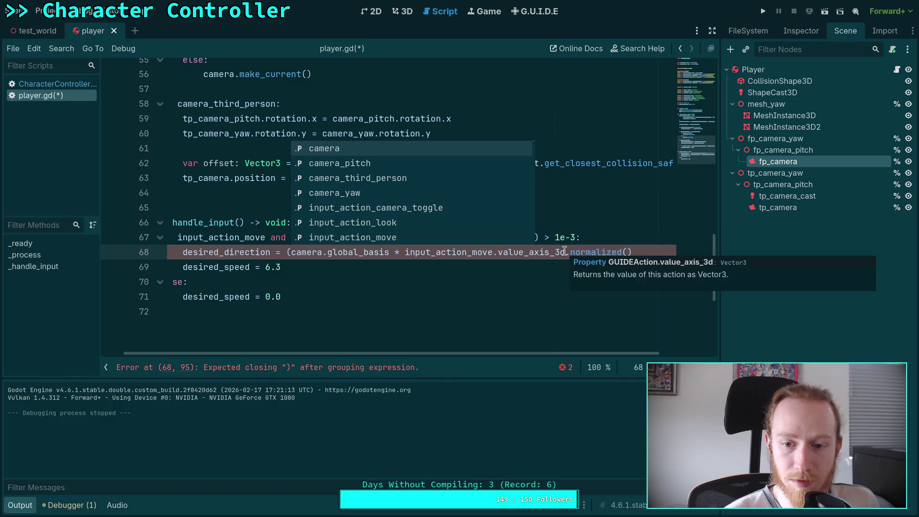
pyautogui.click(656, 250)
pyautogui.write(')')
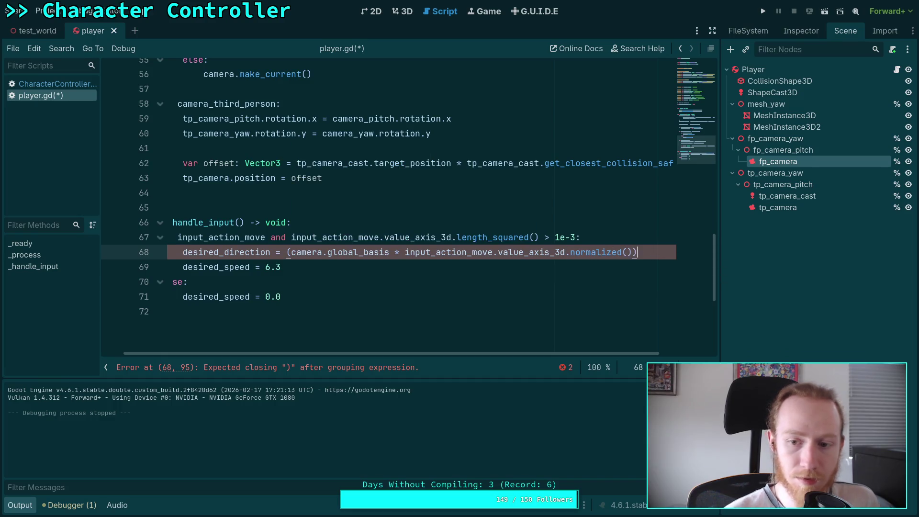
pyautogui.write('.norm')
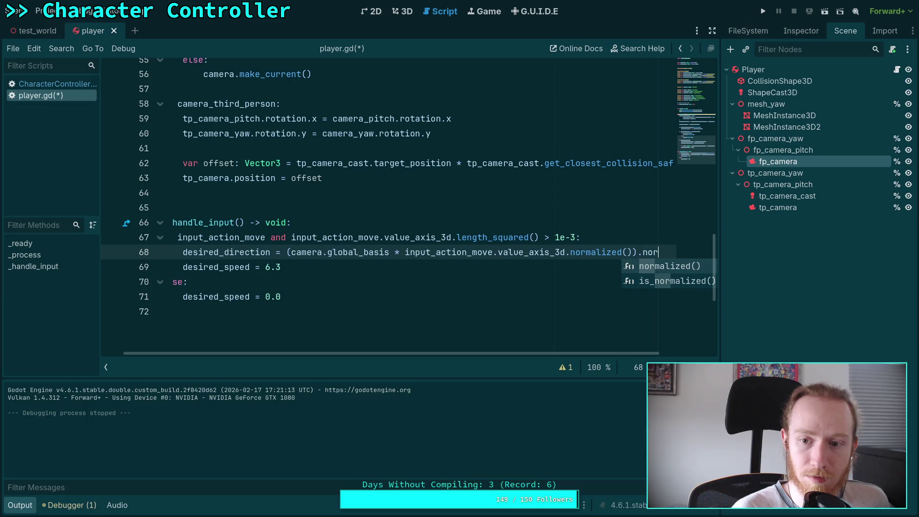
pyautogui.press('Return')
pyautogui.hotkey('ctrl', 's')
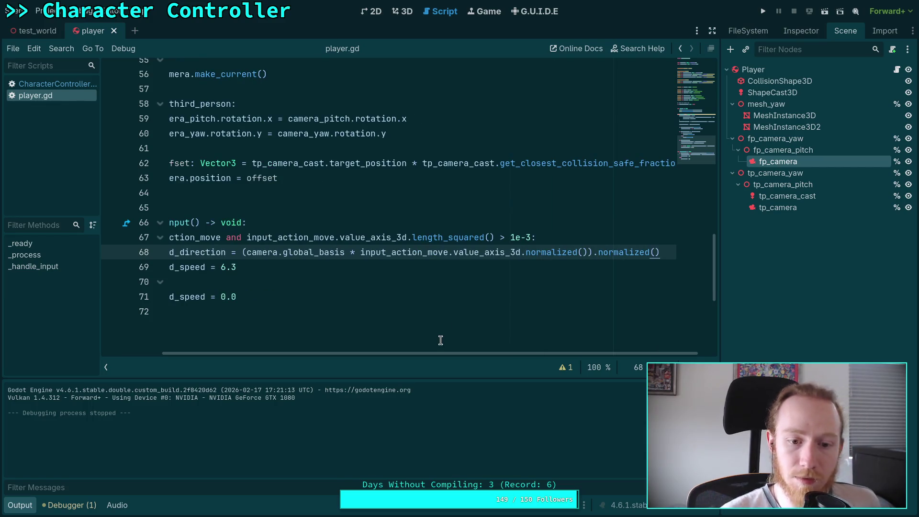
# Play-test the movement, stop the game, and select the parenthesised direction expression on line 68
pyautogui.click(293, 342)
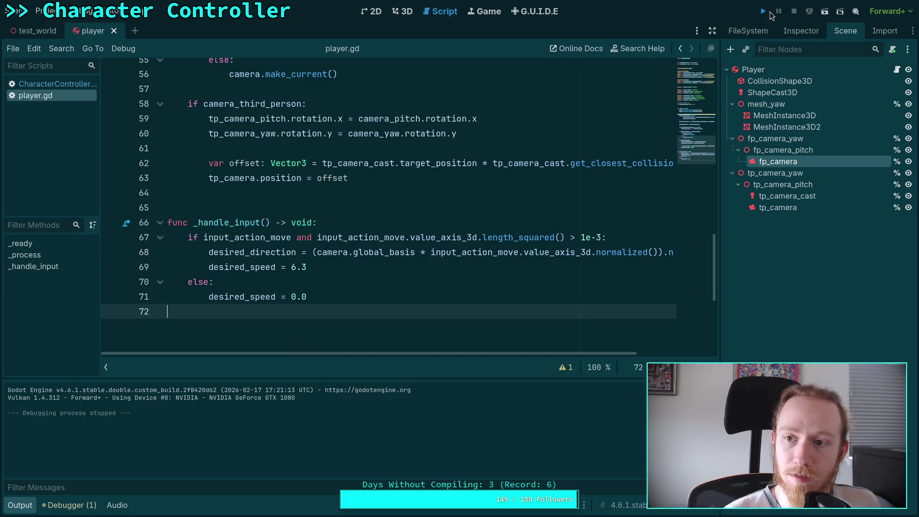
pyautogui.click(770, 13)
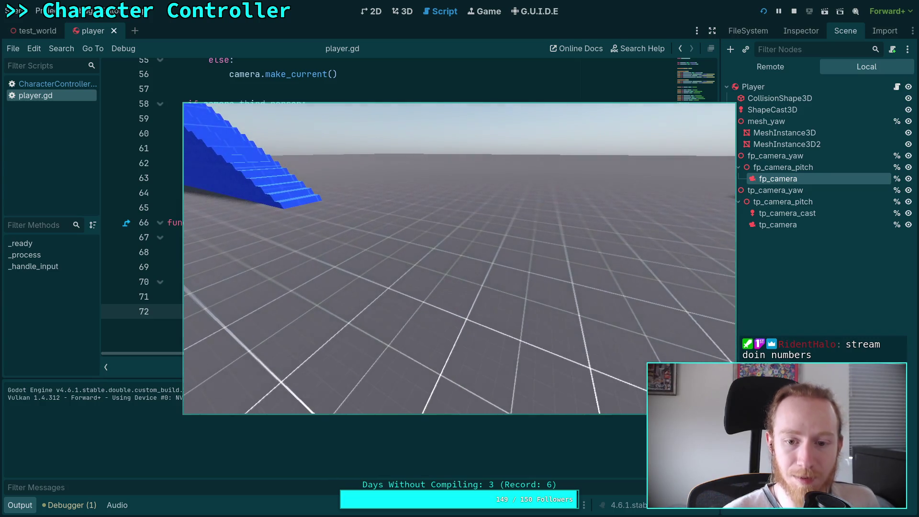
pyautogui.press('F8')
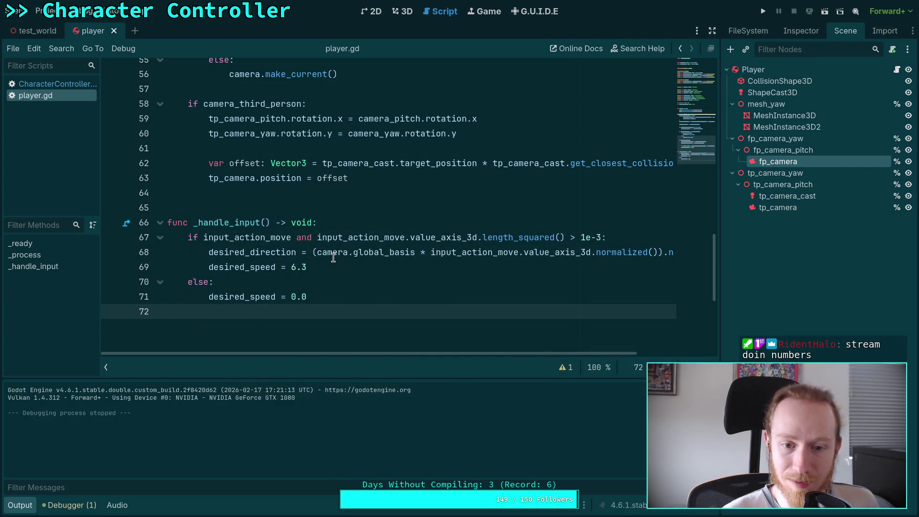
pyautogui.click(318, 254)
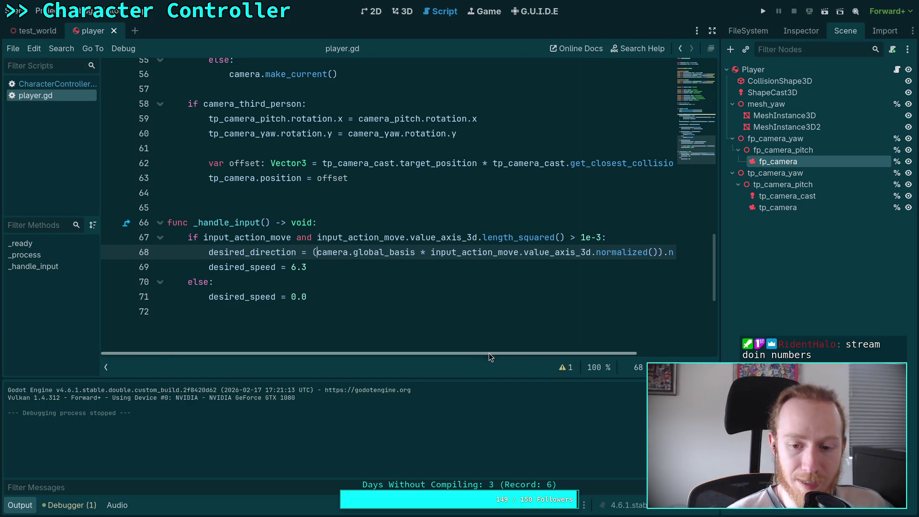
pyautogui.moveTo(489, 352); pyautogui.dragTo(616, 361)
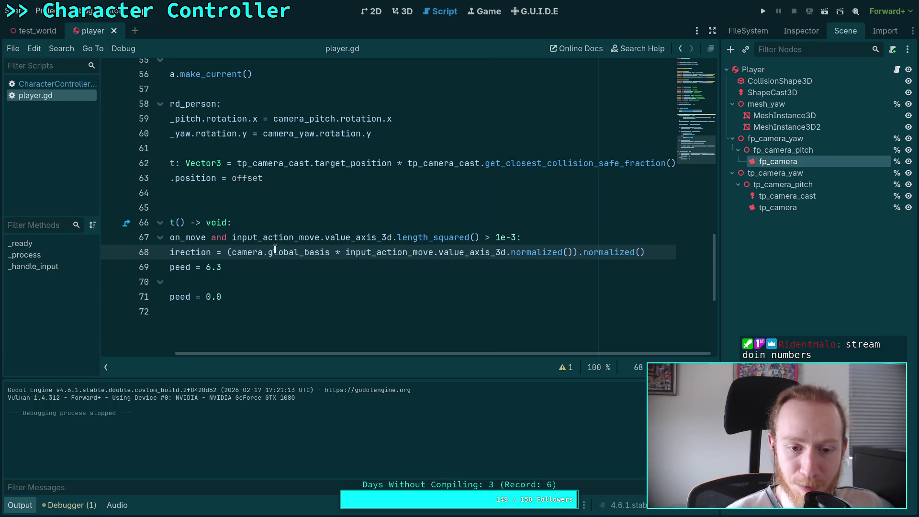
pyautogui.moveTo(659, 253); pyautogui.dragTo(228, 252)
# Strip the outer parentheses and trailing .normalized() from the desired_direction line 68
pyautogui.press('Left')
pyautogui.press('Delete')
pyautogui.press('End')
pyautogui.hotkey('shift', 'Left')
pyautogui.hotkey('shift', 'Left')
pyautogui.hotkey('shift', 'Left')
pyautogui.press('BackSpace')
# Add print(desired_direction) on a new line 69
pyautogui.press('Return')
pyautogui.write('print(')
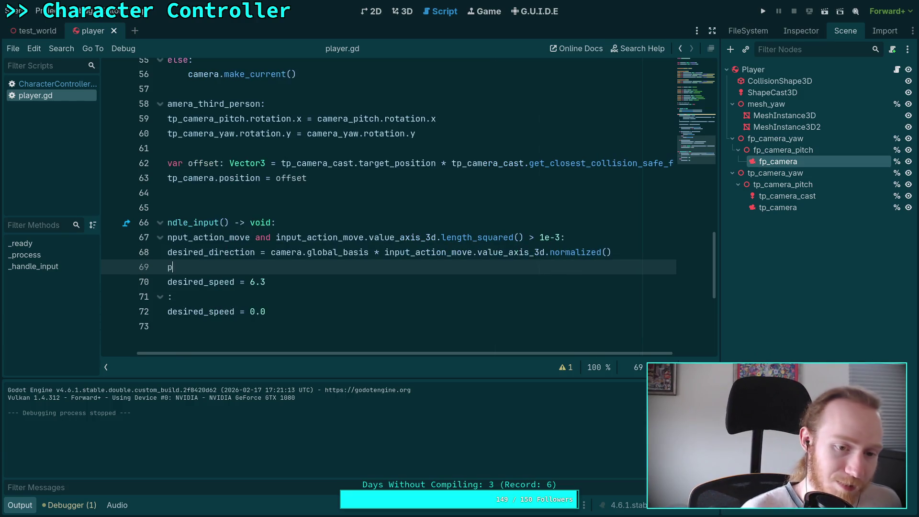
pyautogui.write('de')
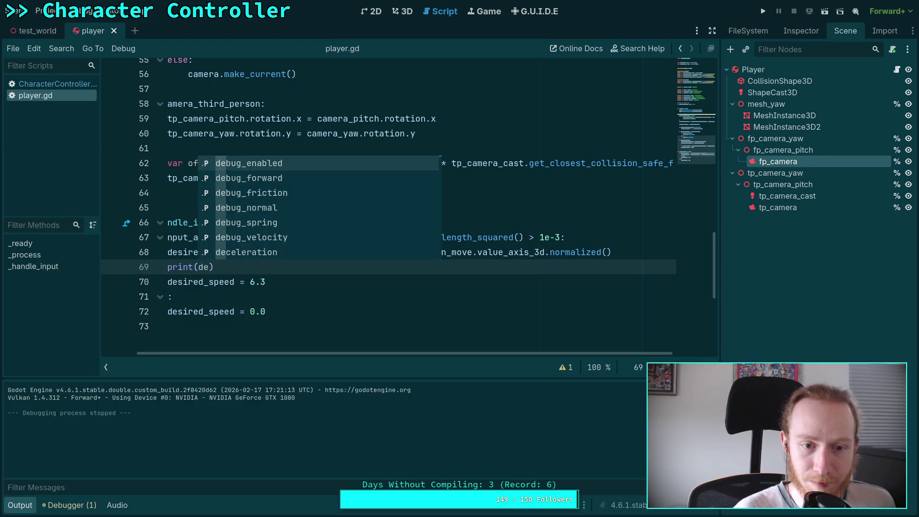
pyautogui.press('Down')
pyautogui.press('Down')
pyautogui.press('Down')
pyautogui.press('Up')
pyautogui.press('Up')
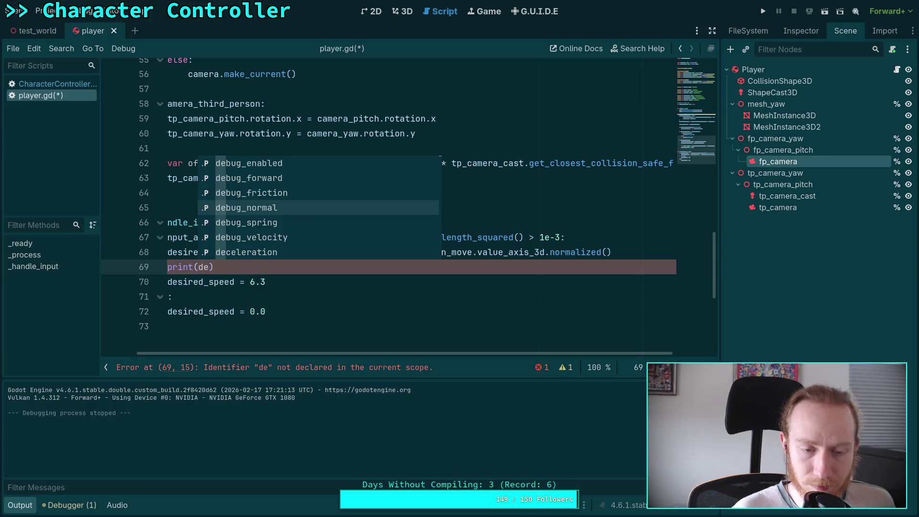
pyautogui.write('si')
pyautogui.press('Return')
# Save player.gd, run the game to log the direction vectors, then stop it
pyautogui.hotkey('ctrl', 's')
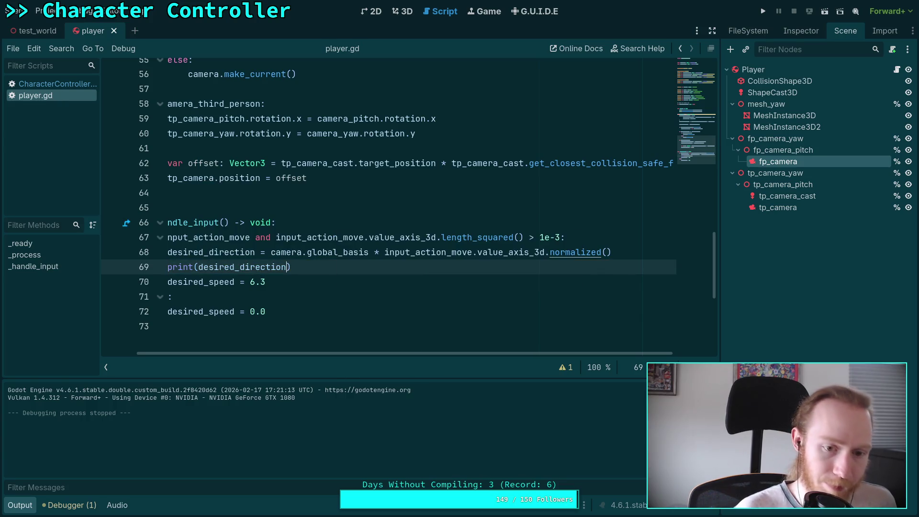
pyautogui.press('F5')
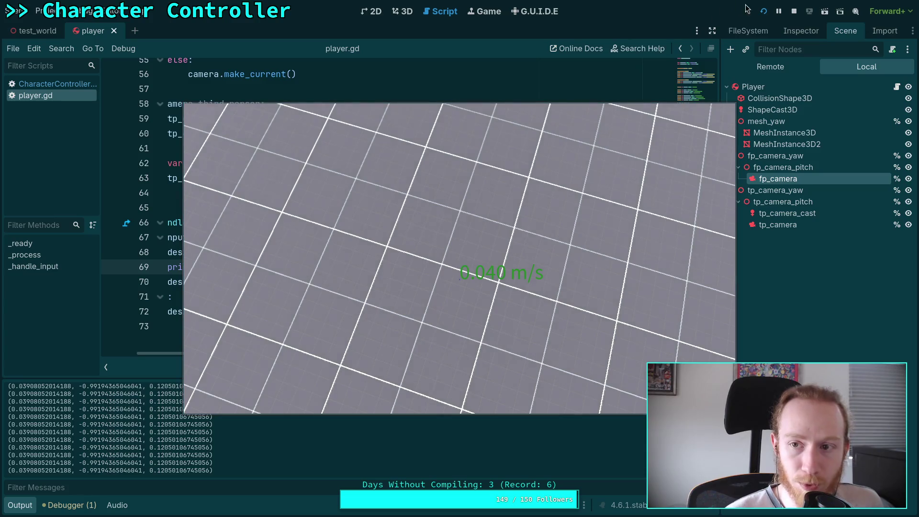
pyautogui.click(794, 10)
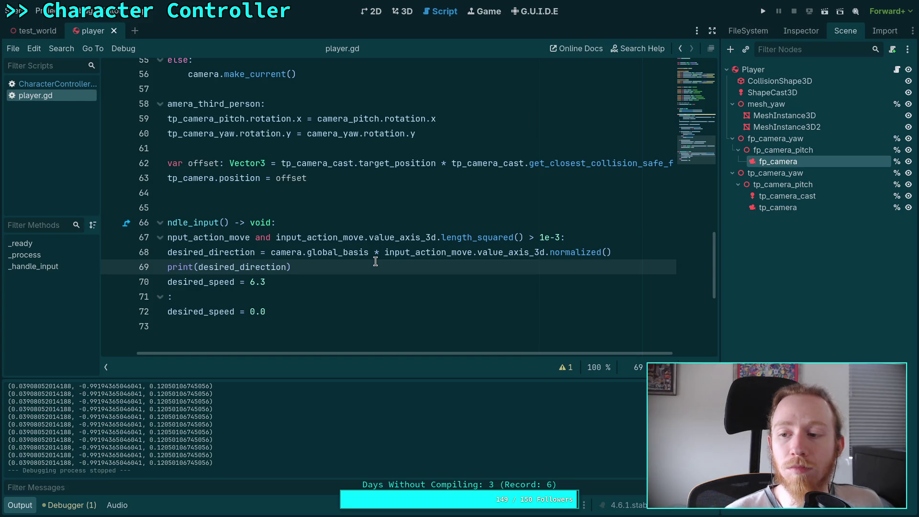
pyautogui.click(48, 84)
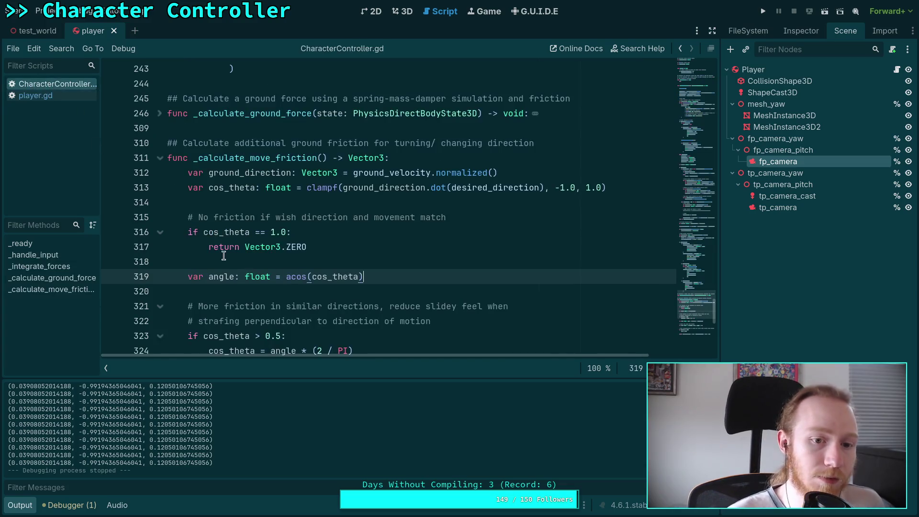
# Highlight every use of forward in CharacterController.gd
pyautogui.scroll(-2, 360, 286)
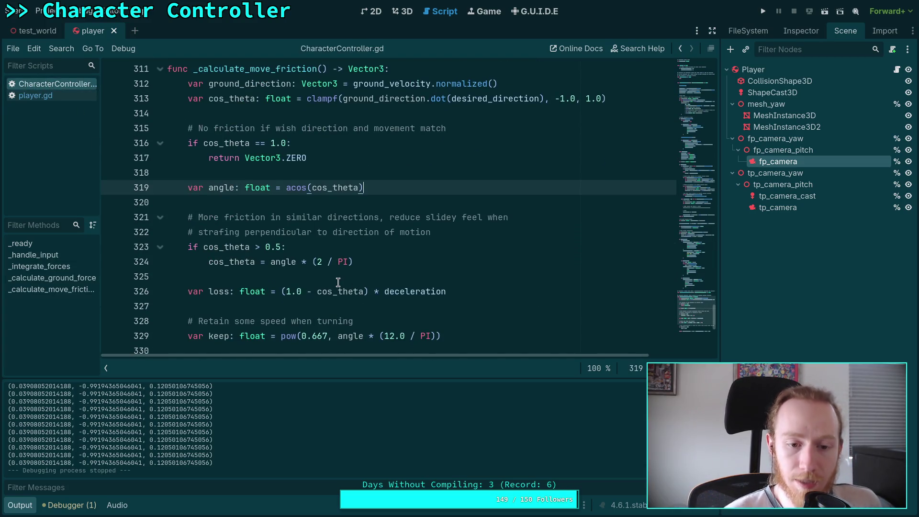
pyautogui.scroll(-5, 338, 282)
pyautogui.scroll(8, 248, 253)
pyautogui.scroll(10, 249, 253)
pyautogui.scroll(4, 250, 252)
pyautogui.doubleClick(268, 261)
# Put the caret inside the _calculate_move_friction() call on line 178 to pass forward
pyautogui.scroll(-6, 405, 297)
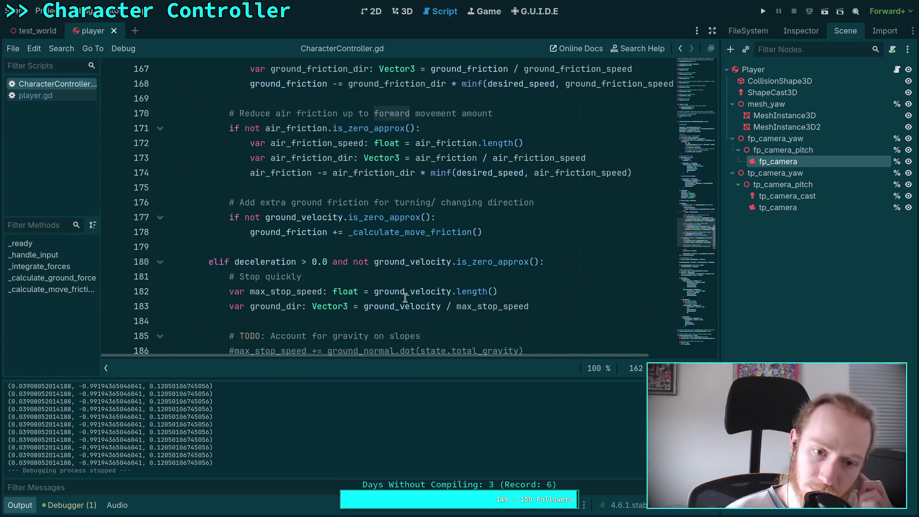
pyautogui.scroll(-4, 405, 298)
pyautogui.scroll(-2, 405, 297)
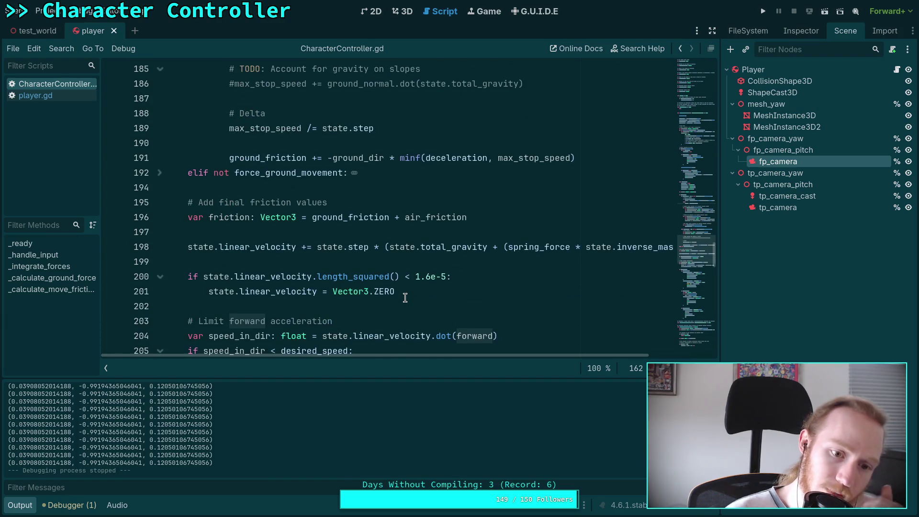
pyautogui.scroll(13, 405, 297)
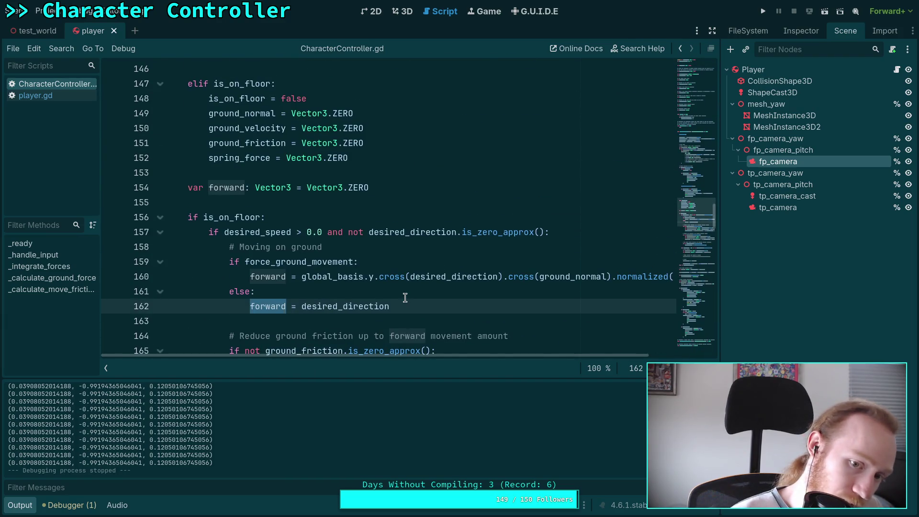
pyautogui.scroll(-11, 405, 298)
pyautogui.scroll(-6, 405, 298)
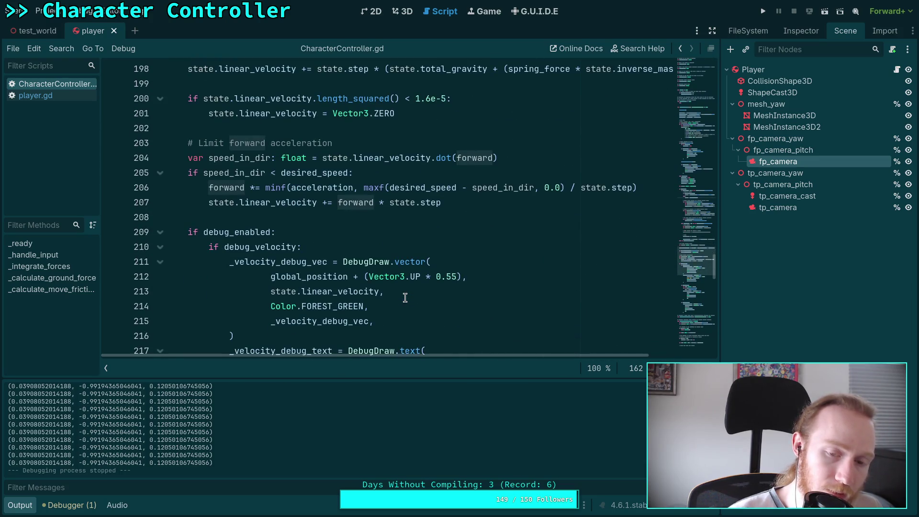
pyautogui.scroll(14, 405, 298)
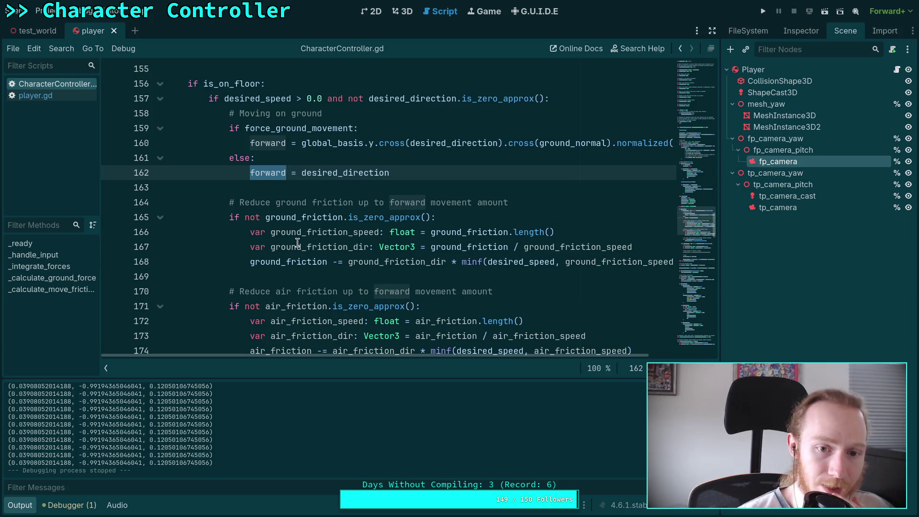
pyautogui.scroll(-3, 297, 243)
pyautogui.click(480, 276)
pyautogui.scroll(1, 507, 278)
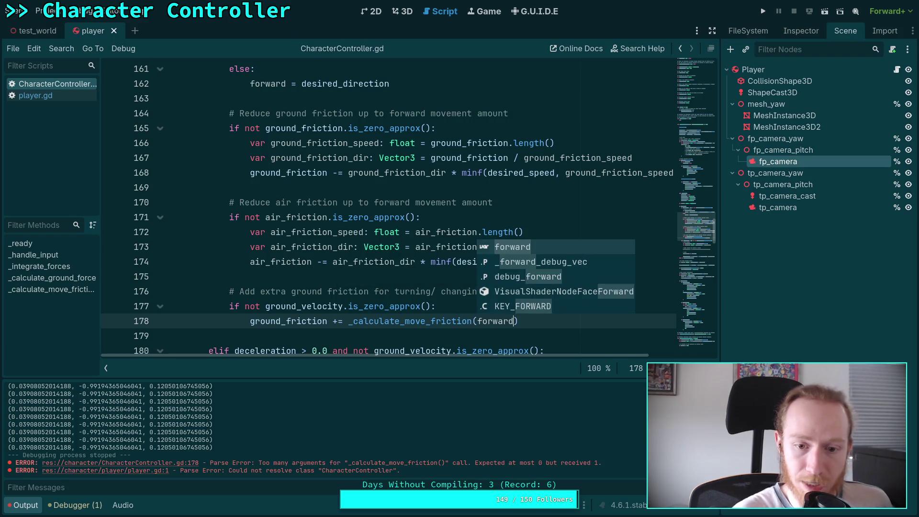
# Add a forward: Vector3 parameter to the _calculate_move_friction signature
pyautogui.scroll(-20, 328, 235)
pyautogui.scroll(-6, 328, 234)
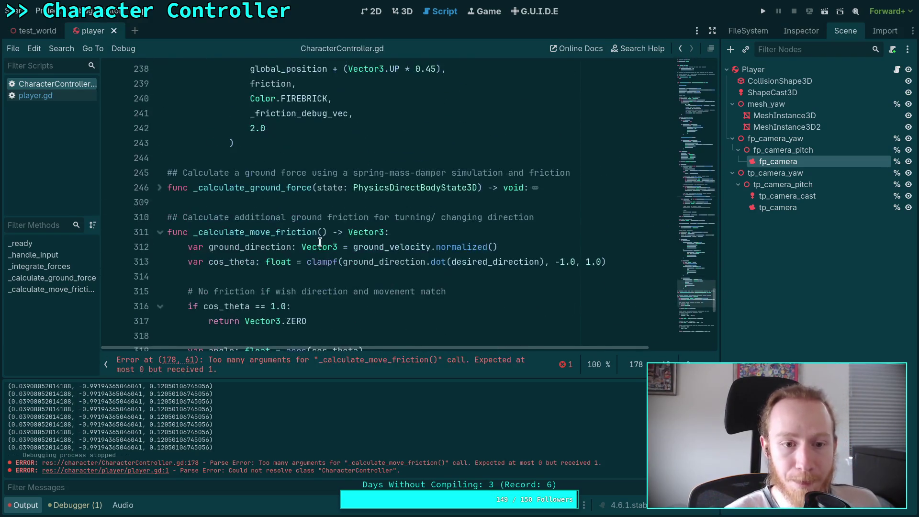
pyautogui.click(325, 233)
pyautogui.write('d')
pyautogui.write('r3')
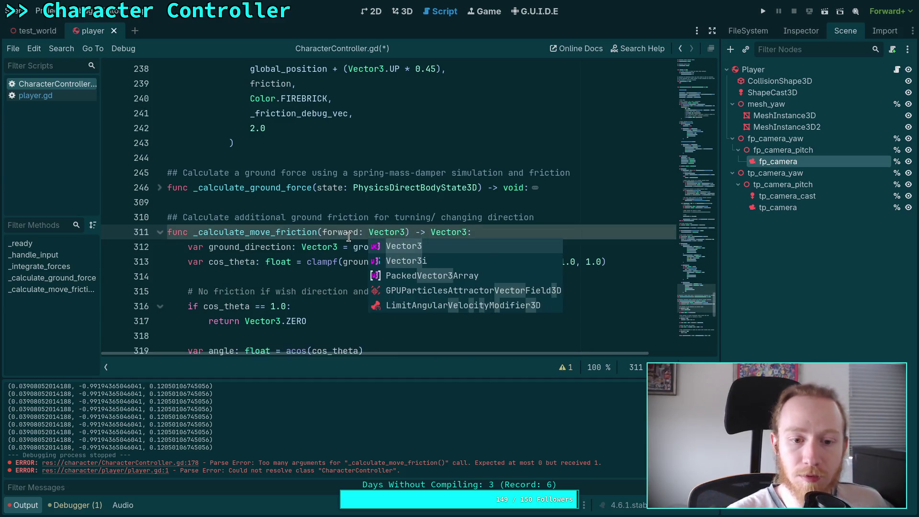
# Replace desired_direction with forward in the cos_theta dot product on line 313
pyautogui.scroll(-3, 349, 194)
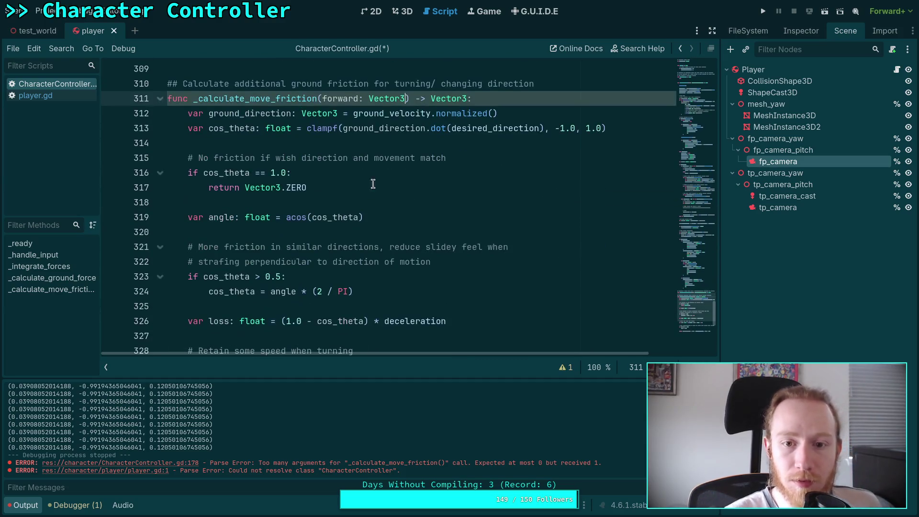
pyautogui.doubleClick(477, 129)
pyautogui.write('fora')
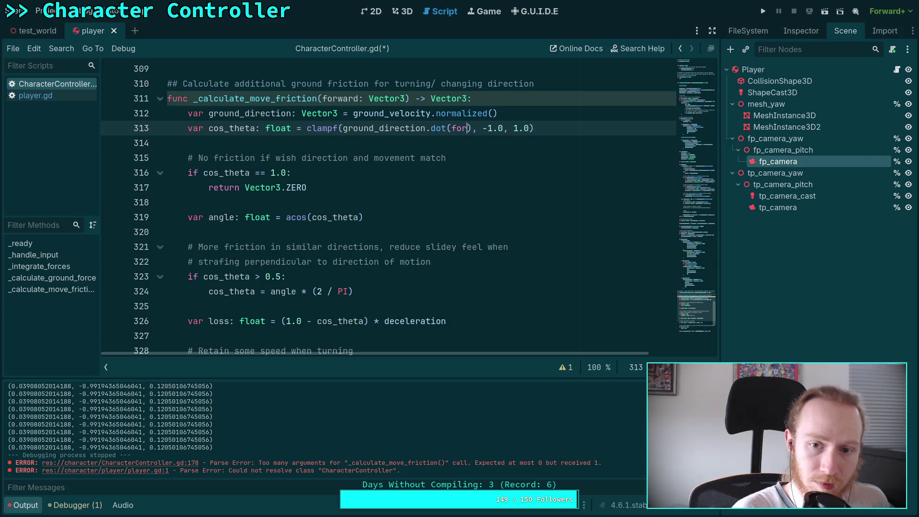
pyautogui.press('BackSpace')
pyautogui.write('ward')
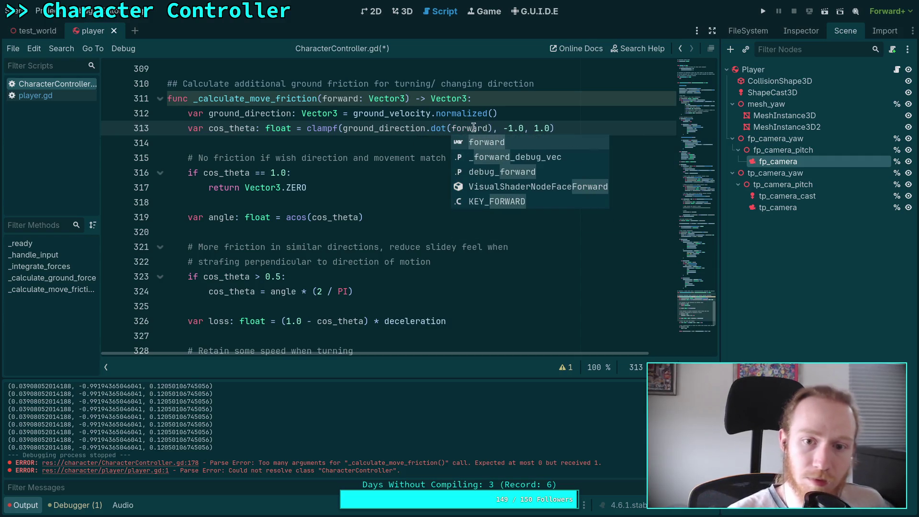
pyautogui.press('Escape')
# Copy forward and paste it over desired_direction on line 335
pyautogui.doubleClick(469, 128)
pyautogui.rightClick(471, 130)
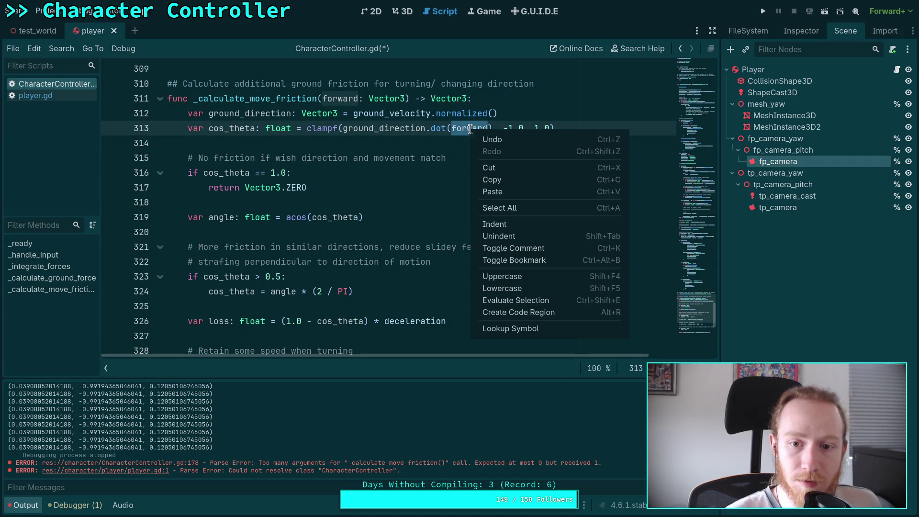
pyautogui.click(500, 182)
pyautogui.scroll(-4, 411, 275)
pyautogui.doubleClick(418, 278)
pyautogui.hotkey('ctrl', 'v')
# Save the controller script, play-test the new friction, then stop the game
pyautogui.hotkey('ctrl', 's')
pyautogui.press('F5')
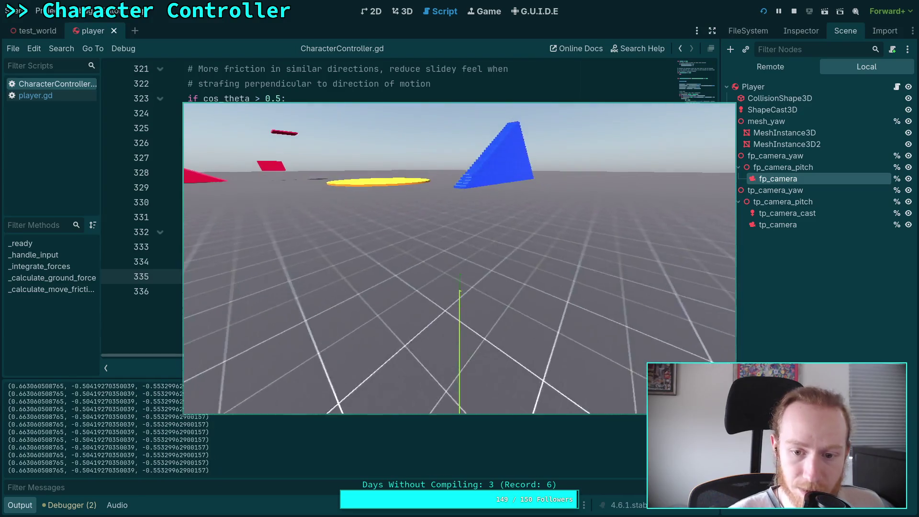
pyautogui.click(794, 12)
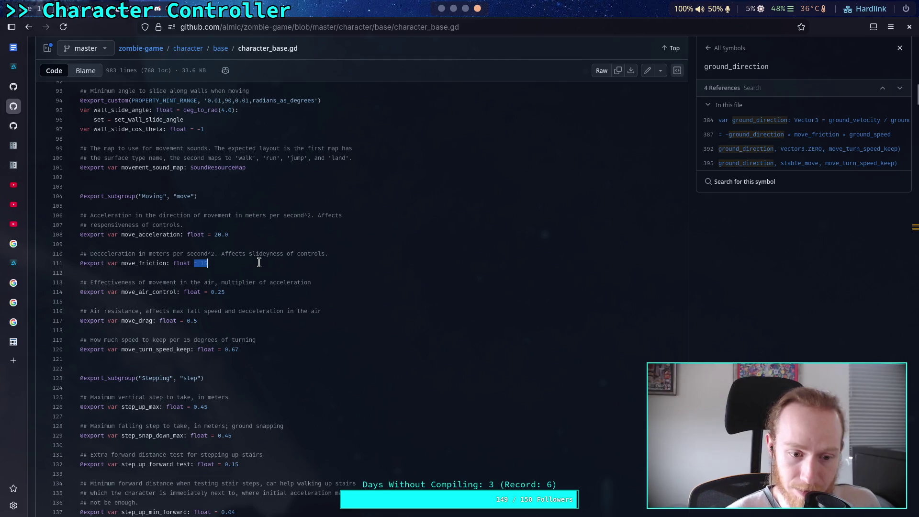
pyautogui.scroll(5, 259, 263)
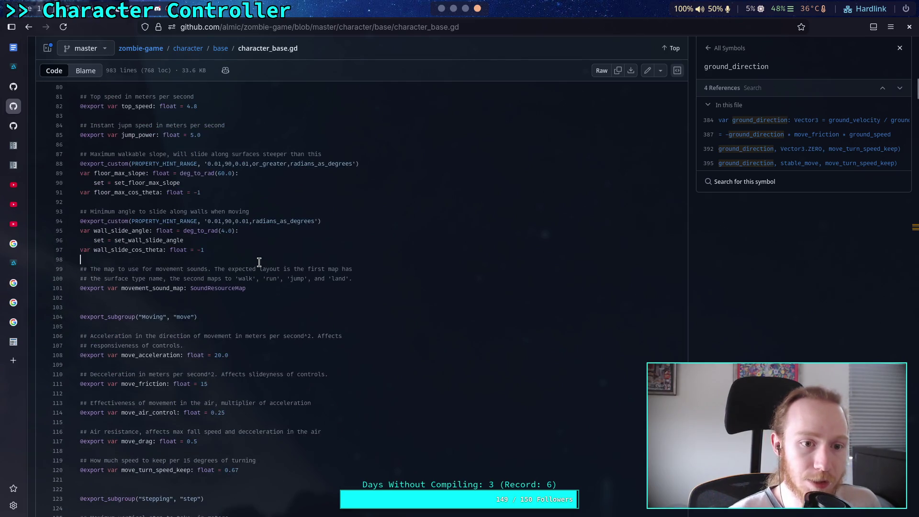
pyautogui.scroll(5, 259, 262)
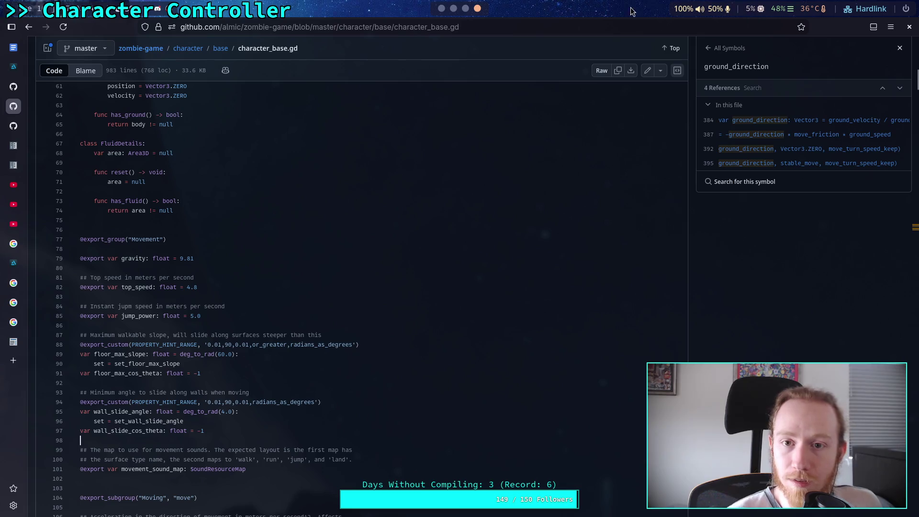
pyautogui.hotkey('alt', 'Tab')
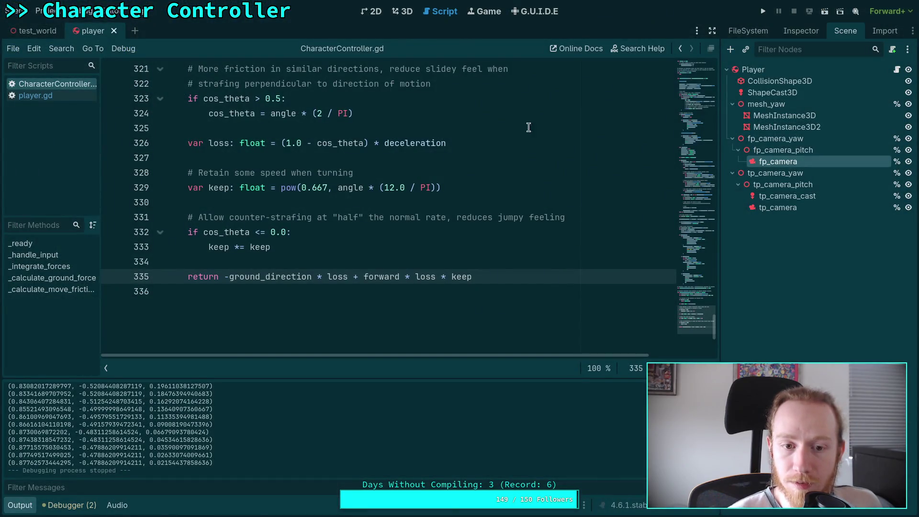
# Open player.gd from the script list and place the caret after the look constants
pyautogui.scroll(2, 479, 153)
pyautogui.scroll(6, 471, 161)
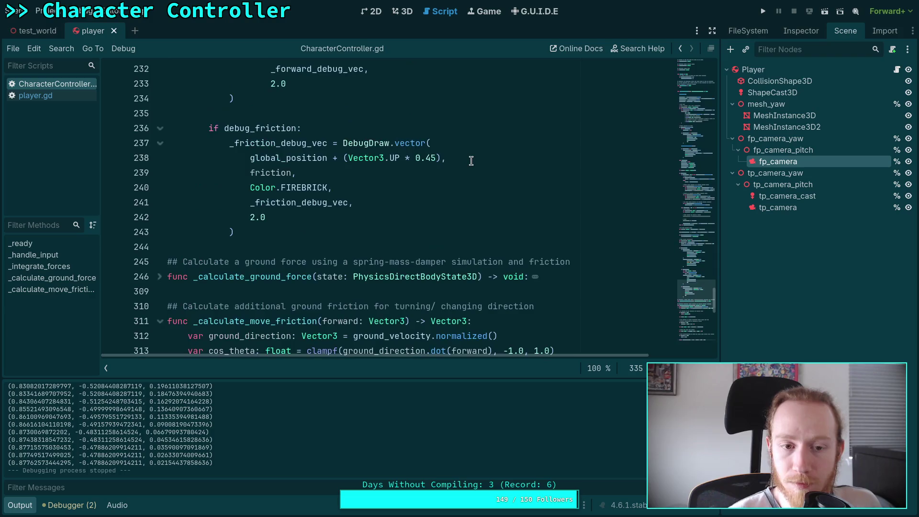
pyautogui.click(62, 98)
pyautogui.scroll(5, 383, 206)
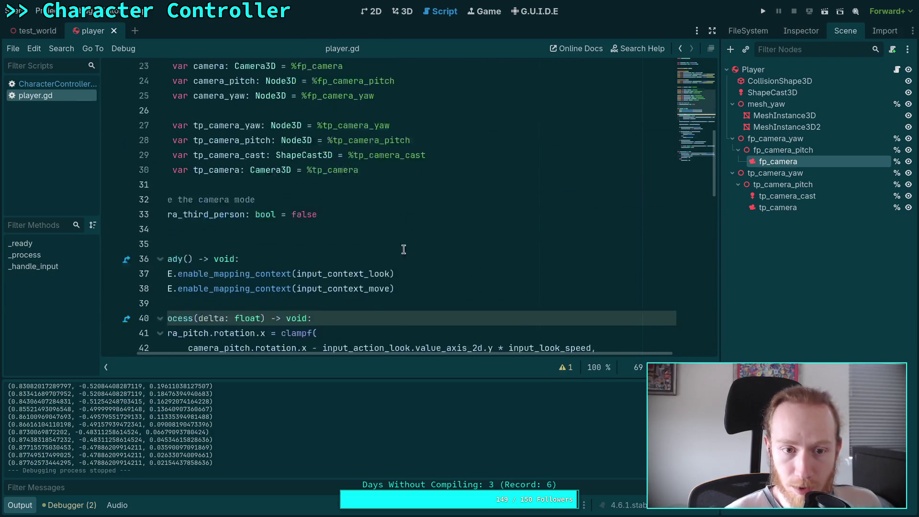
pyautogui.hscroll(-2, 388, 355)
pyautogui.scroll(7, 389, 242)
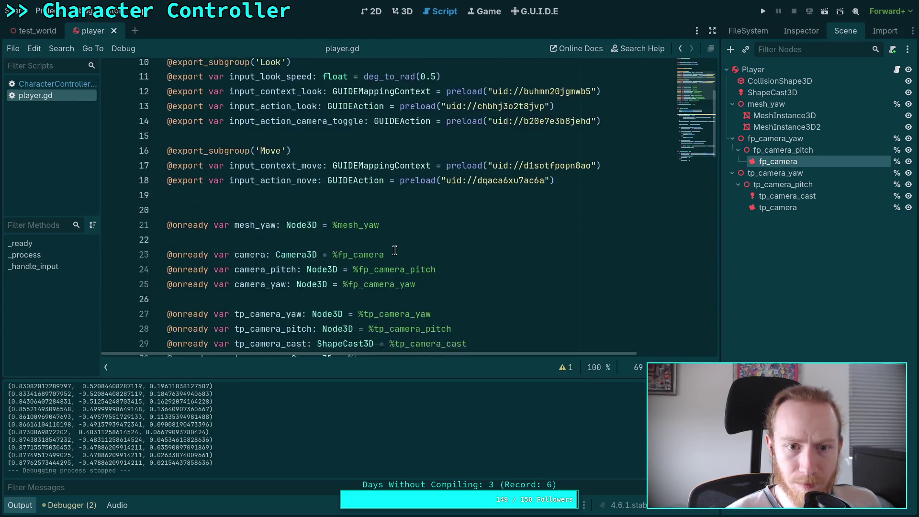
pyautogui.click(350, 147)
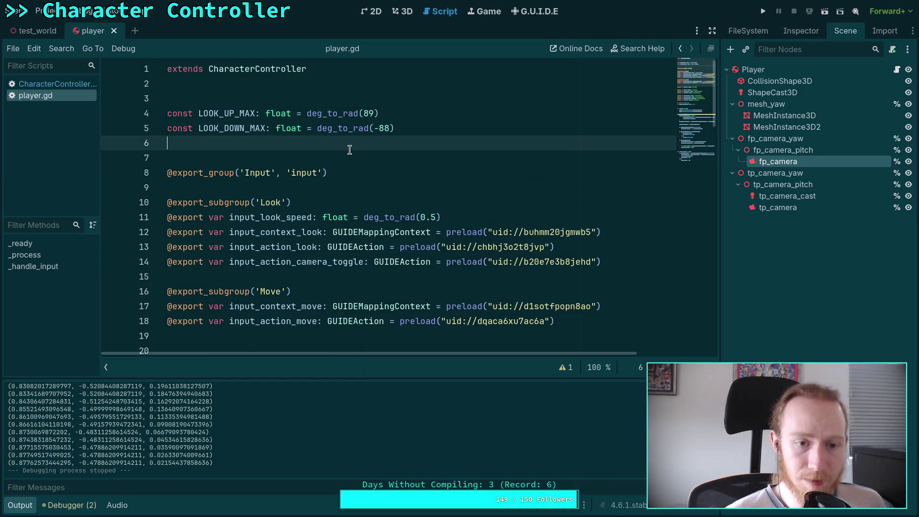
pyautogui.press('Return')
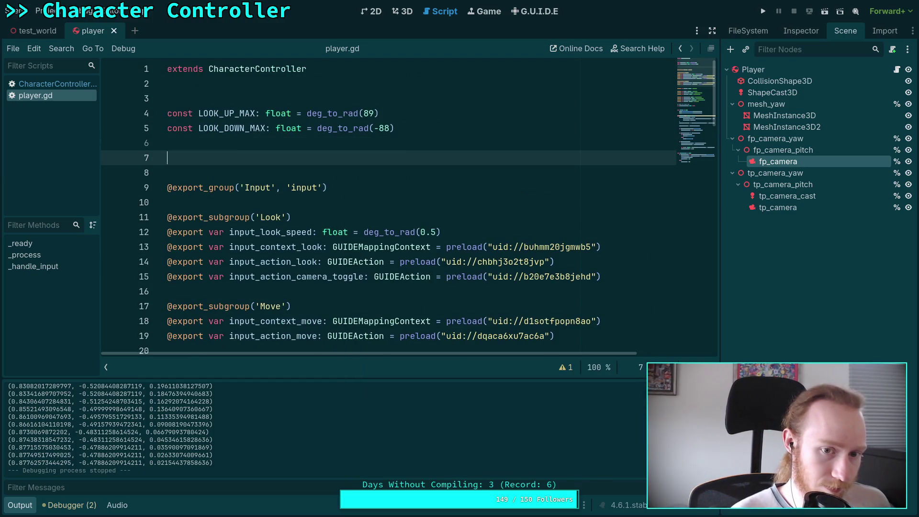
pyautogui.press('Return')
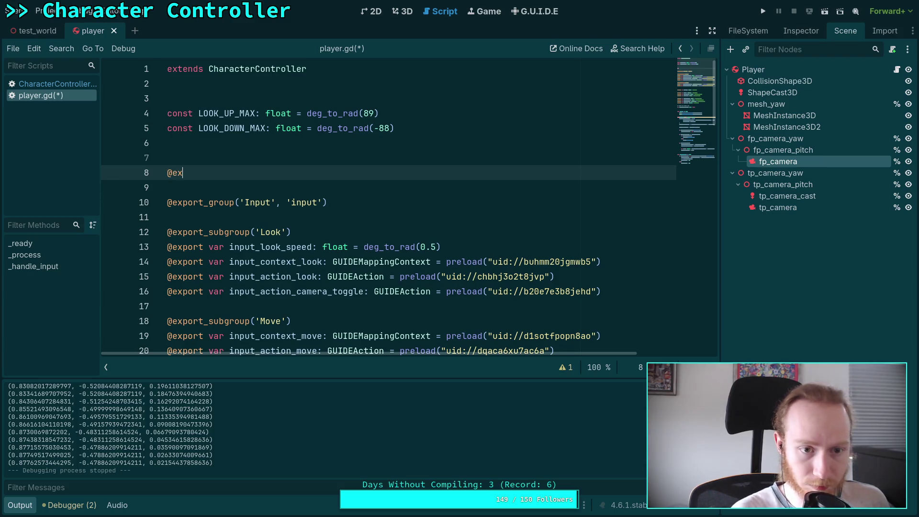
pyautogui.write('_group')
pyautogui.press('Return')
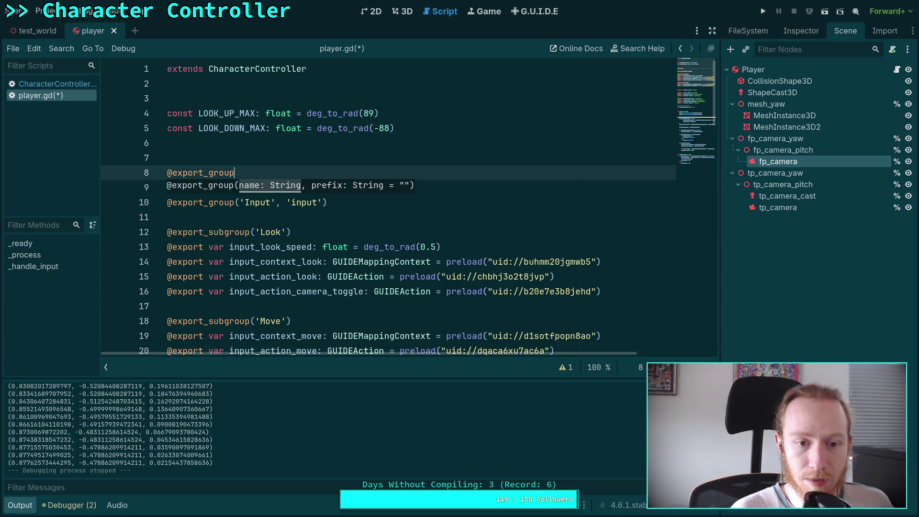
pyautogui.press('BackSpace')
pyautogui.press('BackSpace')
pyautogui.press('BackSpace')
pyautogui.write('@export')
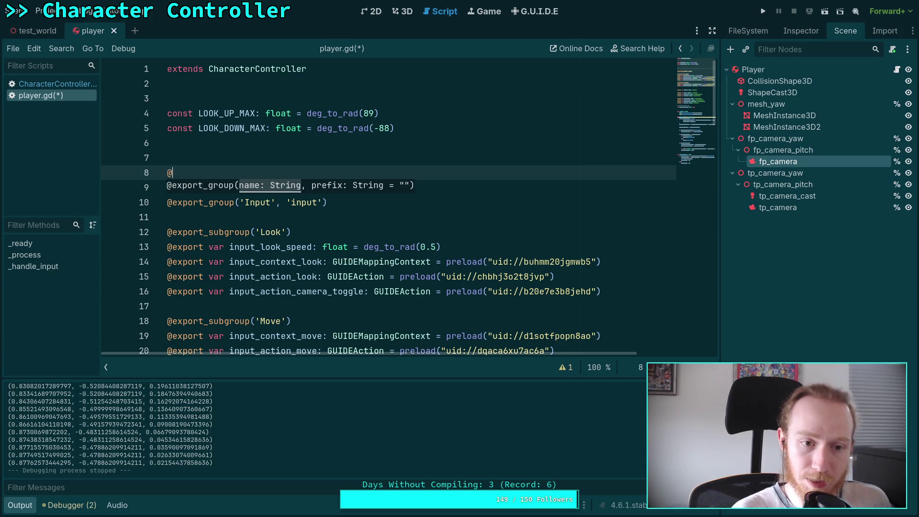
pyautogui.write('_range(0.1,')
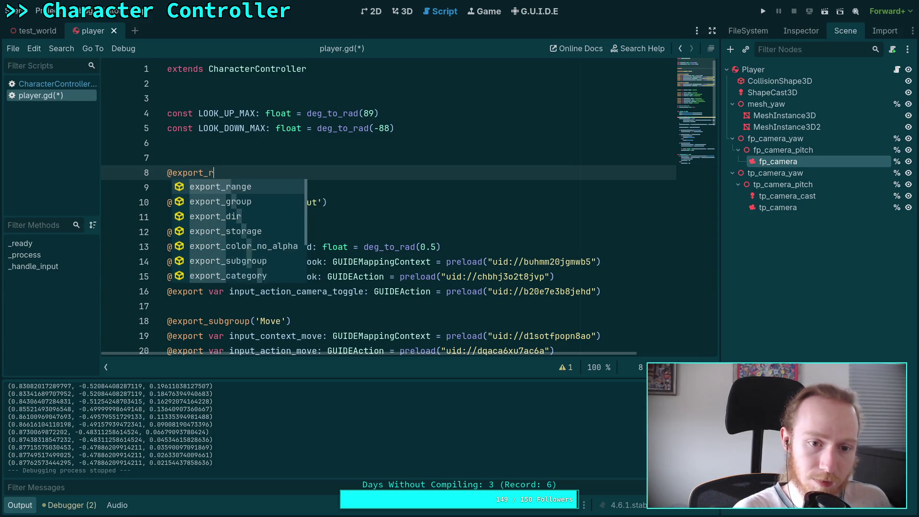
pyautogui.press('Return')
pyautogui.write('(0.1,')
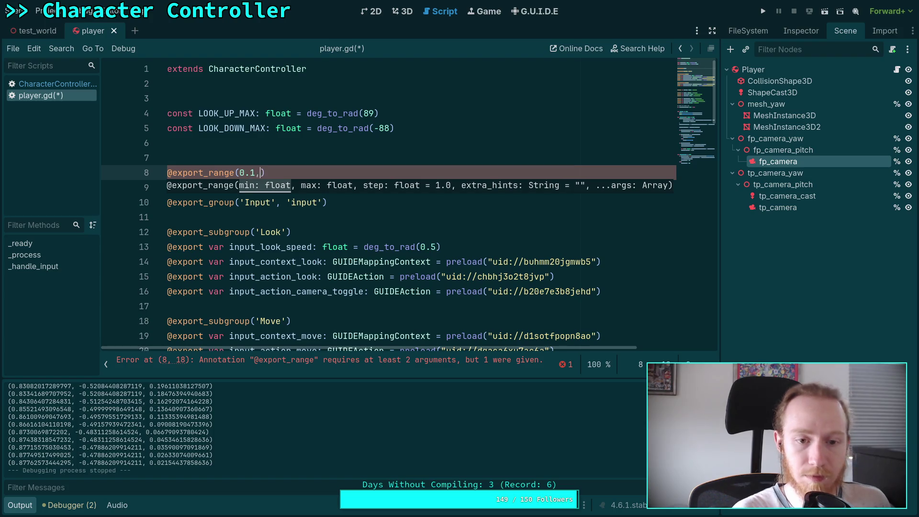
pyautogui.press('BackSpace')
pyautogui.write('01')
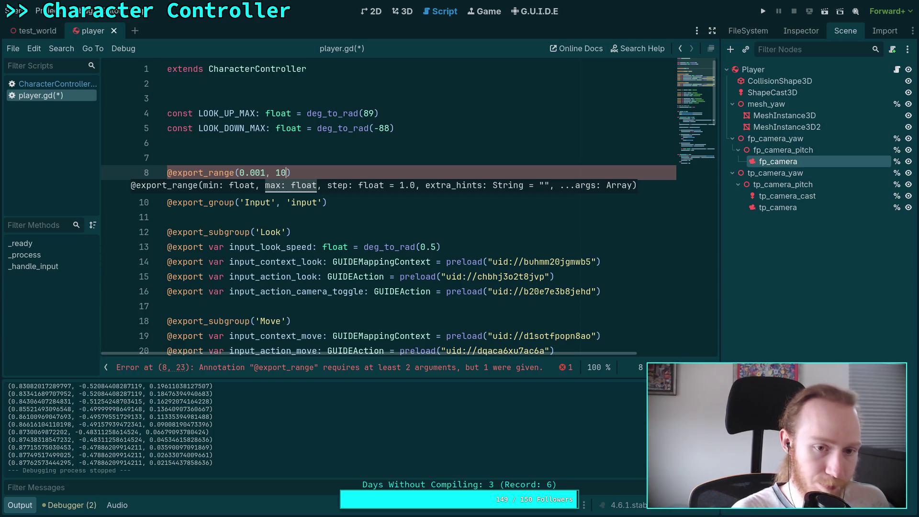
pyautogui.write(' 0.00')
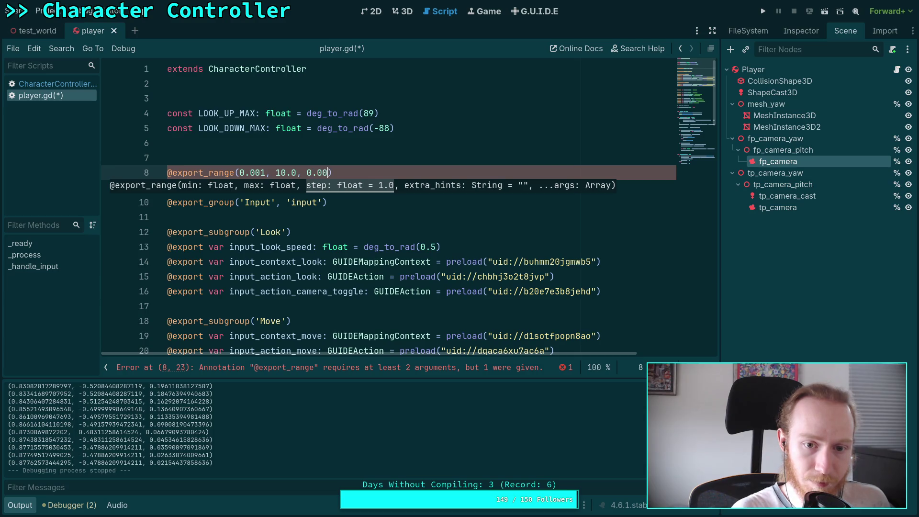
pyautogui.write(", '")
pyautogui.press('Down')
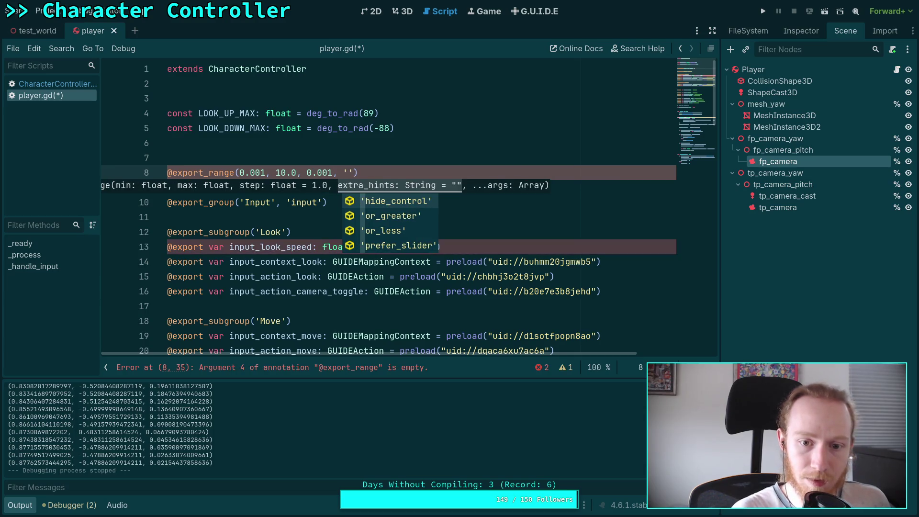
pyautogui.press('Return')
# Declare var max_speed: float = 5.8 under it and save player.gd
pyautogui.press('End')
pyautogui.press('Return')
pyautogui.write('va')
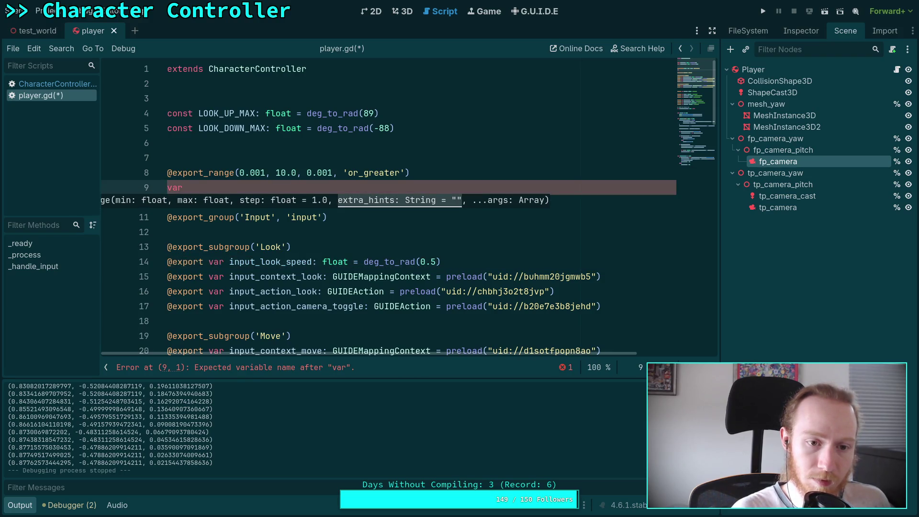
pyautogui.write('ax_speed: float =')
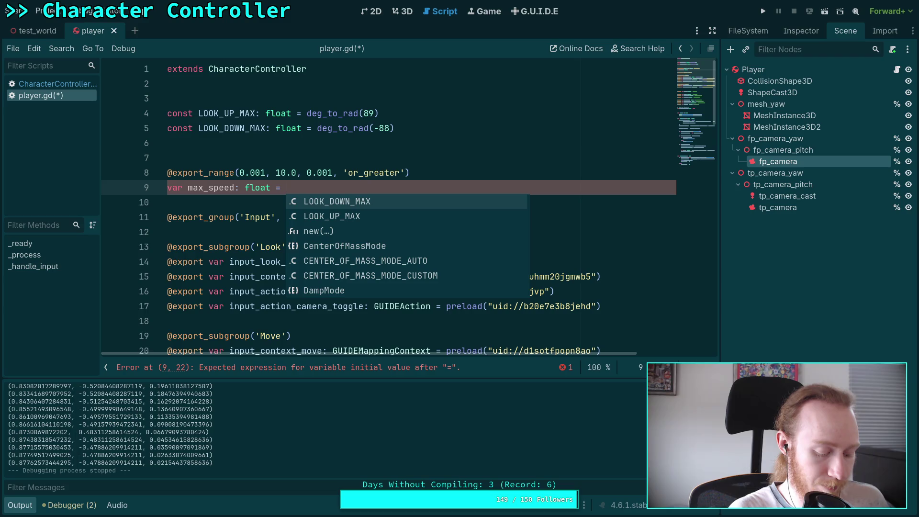
pyautogui.write('5.8')
pyautogui.hotkey('ctrl', 's')
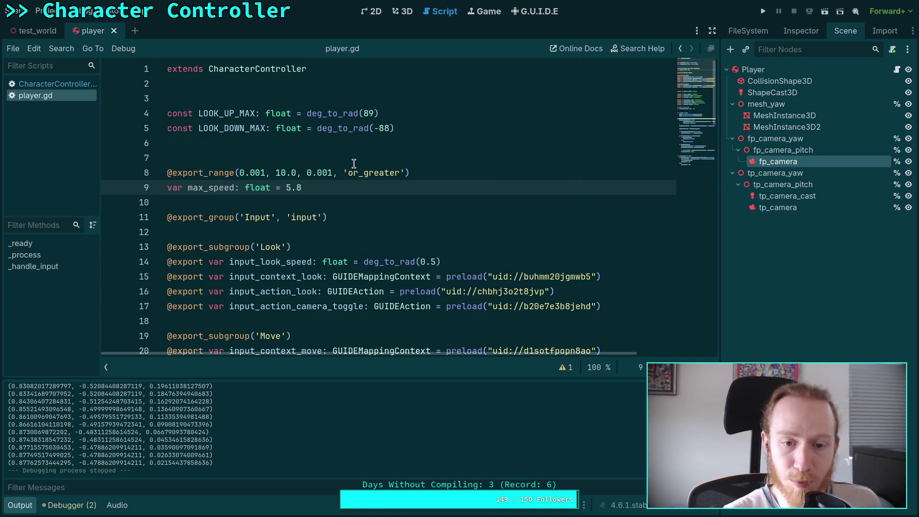
# Replace the hardcoded 6.3 on line 73 with max_speed and delete the direction print
pyautogui.scroll(-15, 353, 161)
pyautogui.moveTo(318, 250); pyautogui.dragTo(291, 247)
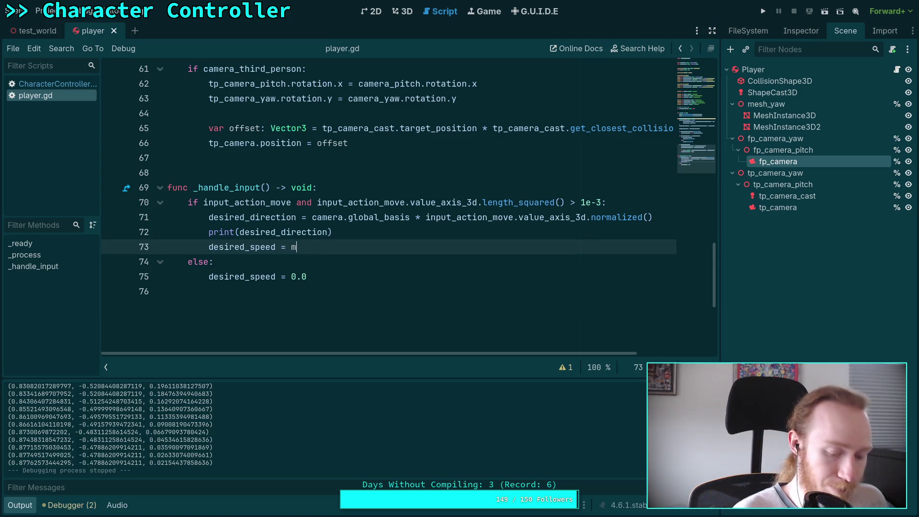
pyautogui.press('Return')
pyautogui.hotkey('ctrl', 's')
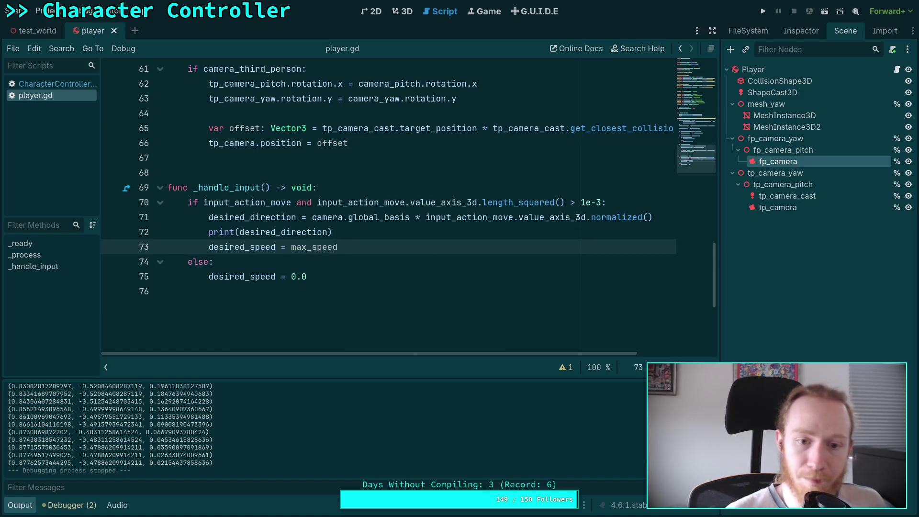
pyautogui.tripleClick(359, 235)
pyautogui.press('BackSpace')
pyautogui.press('BackSpace')
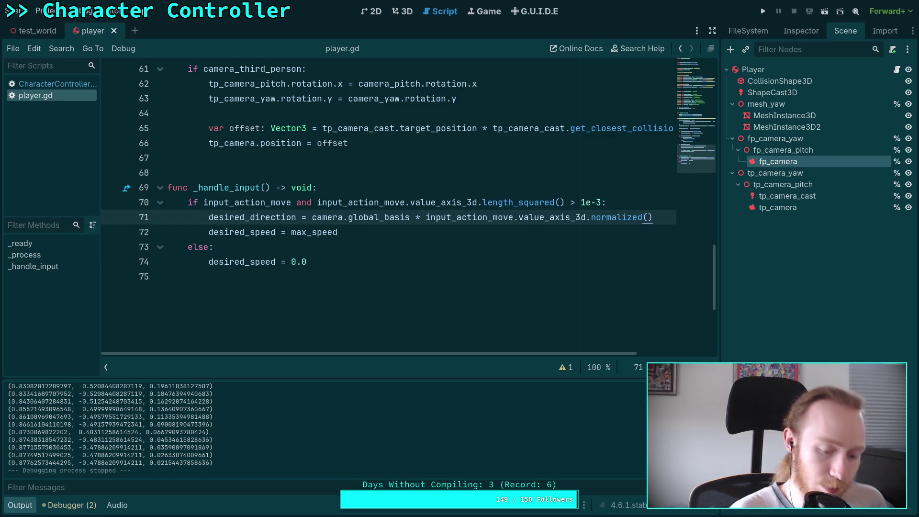
# Clear the Output and check the Player node's Max Speed of 5.8 in the Inspector
pyautogui.press('F5')
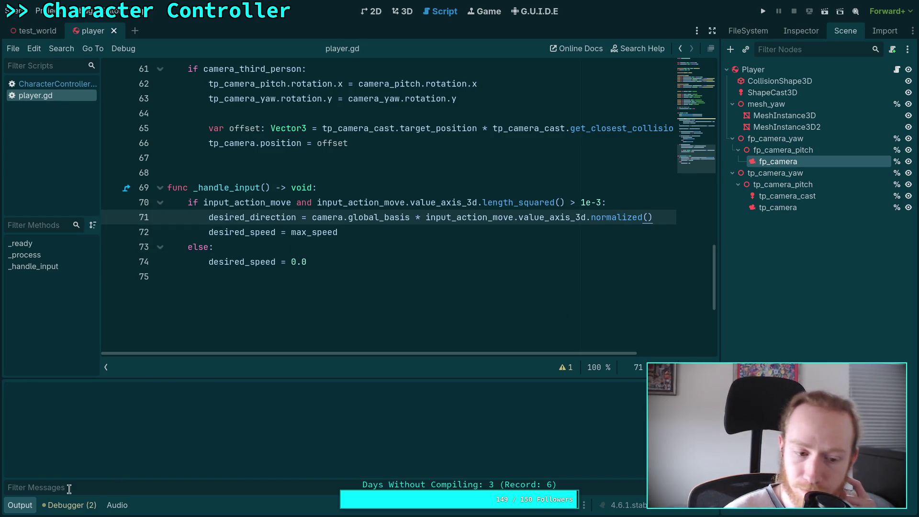
pyautogui.click(28, 506)
pyautogui.click(24, 312)
pyautogui.click(754, 70)
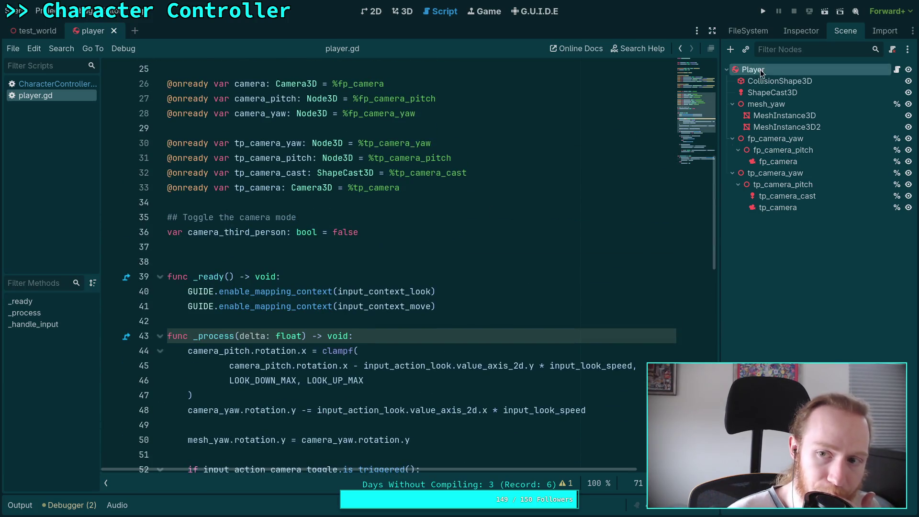
pyautogui.click(795, 31)
pyautogui.scroll(5, 431, 215)
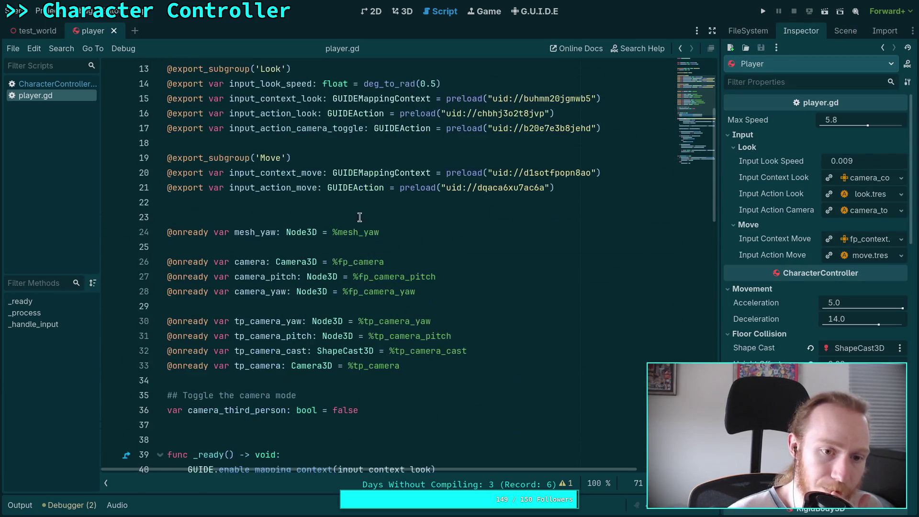
# Run the project to test the player movement, then stop it
pyautogui.hotkey('alt', 'Left')
pyautogui.scroll(-6, 495, 244)
pyautogui.scroll(13, 495, 244)
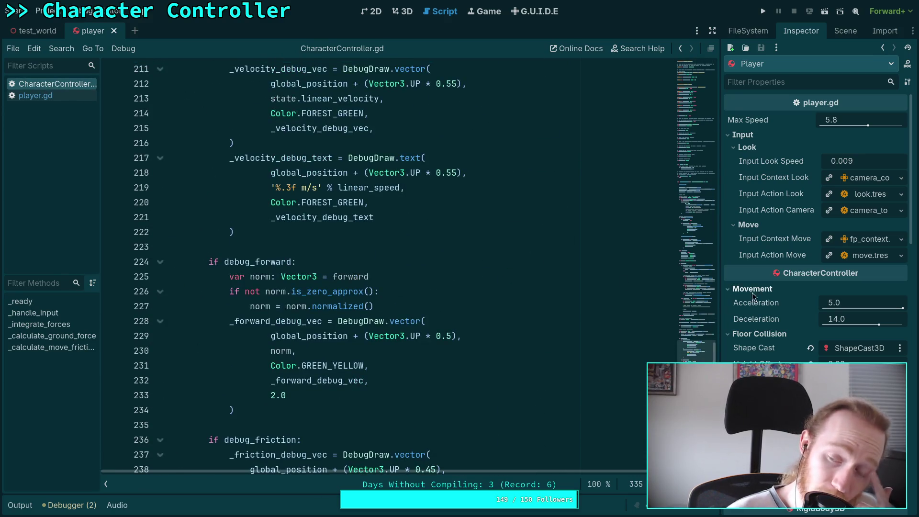
pyautogui.scroll(10, 608, 303)
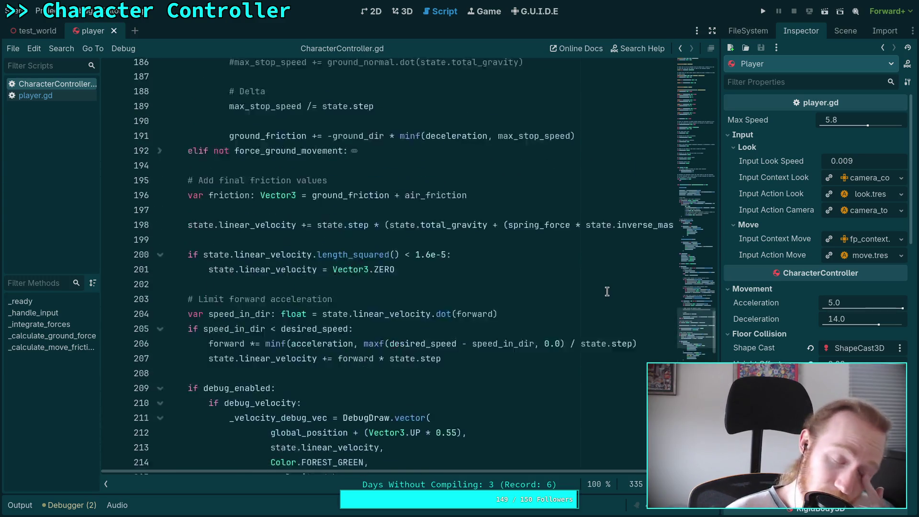
pyautogui.scroll(5, 607, 291)
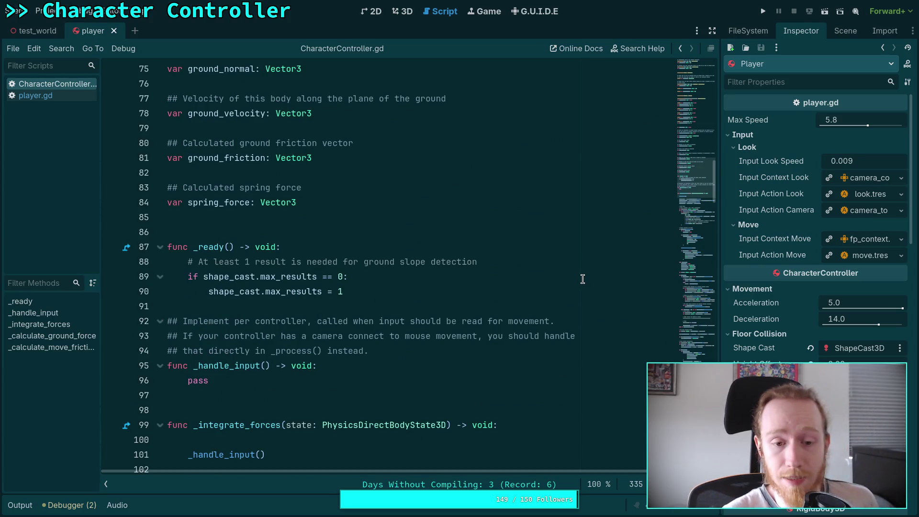
pyautogui.click(763, 14)
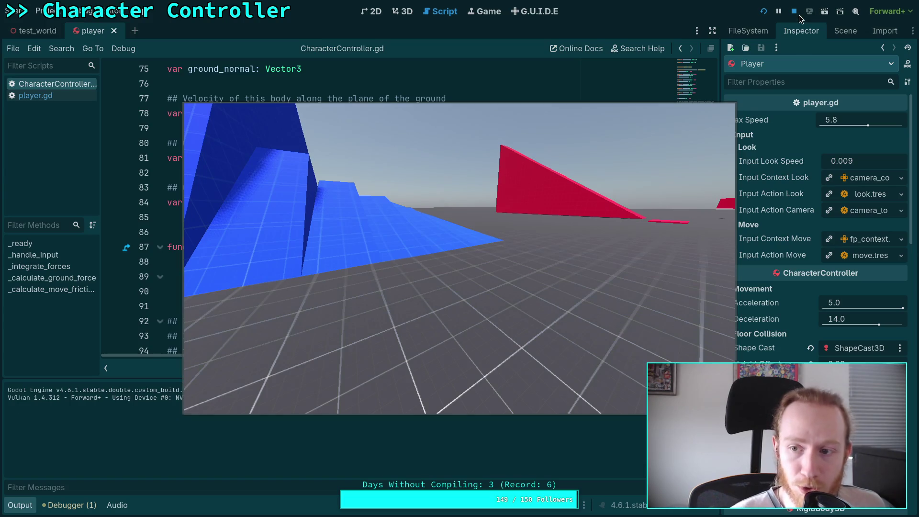
pyautogui.click(797, 13)
pyautogui.click(855, 302)
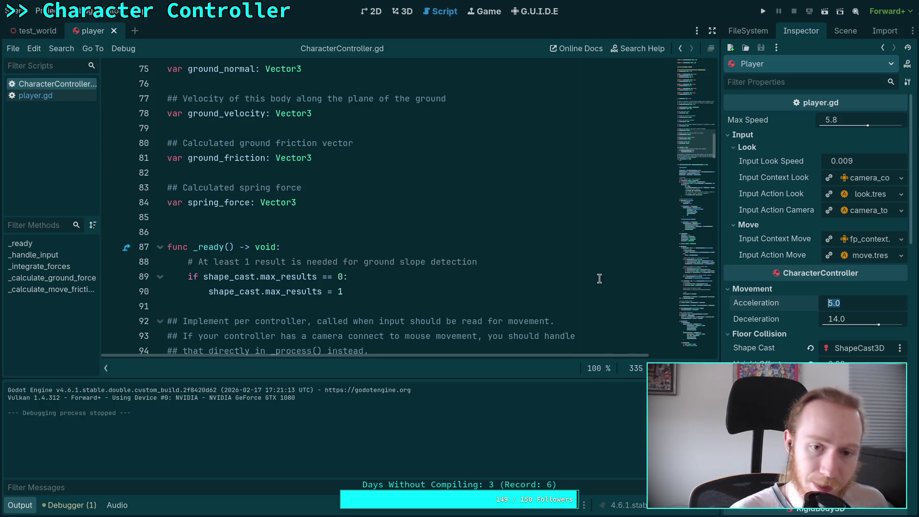
# Change the acceleration default on line 8 to 10.0, save, and play-test the movement
pyautogui.scroll(20, 470, 264)
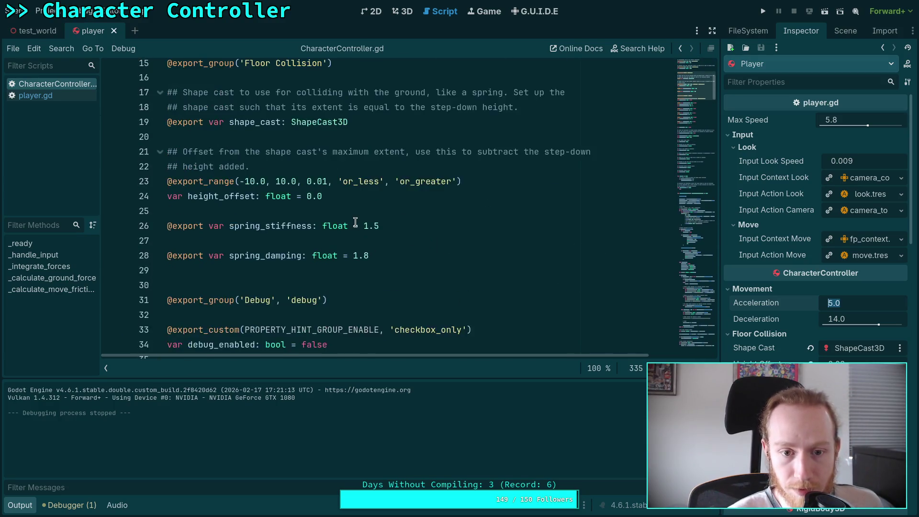
pyautogui.scroll(5, 364, 240)
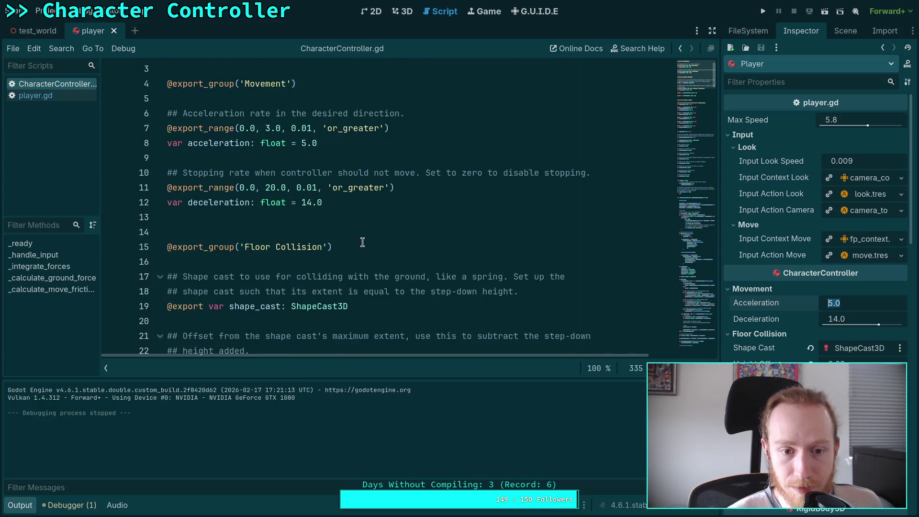
pyautogui.click(303, 176)
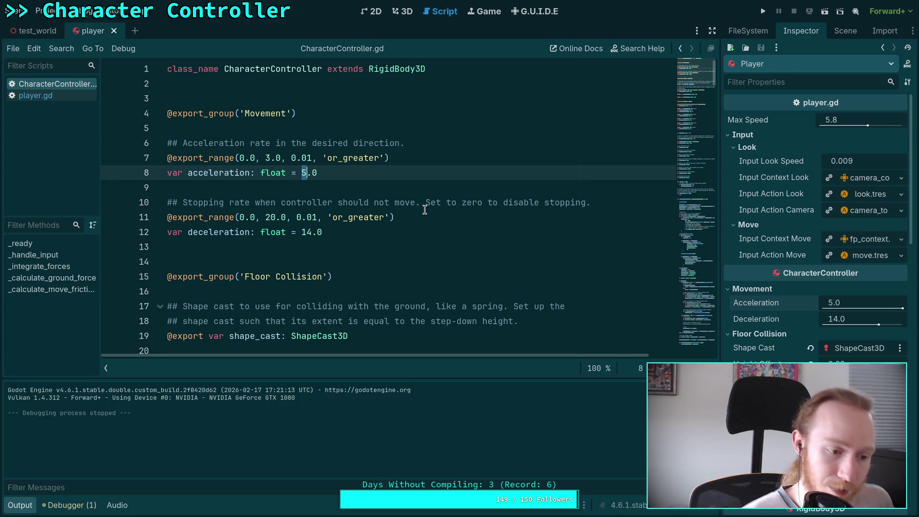
pyautogui.hotkey('ctrl', 's')
pyautogui.click(764, 12)
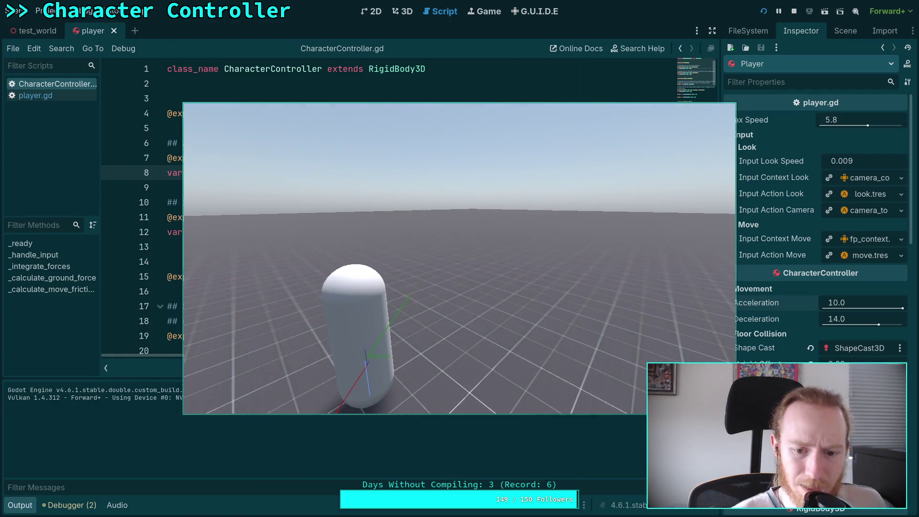
pyautogui.press('F8')
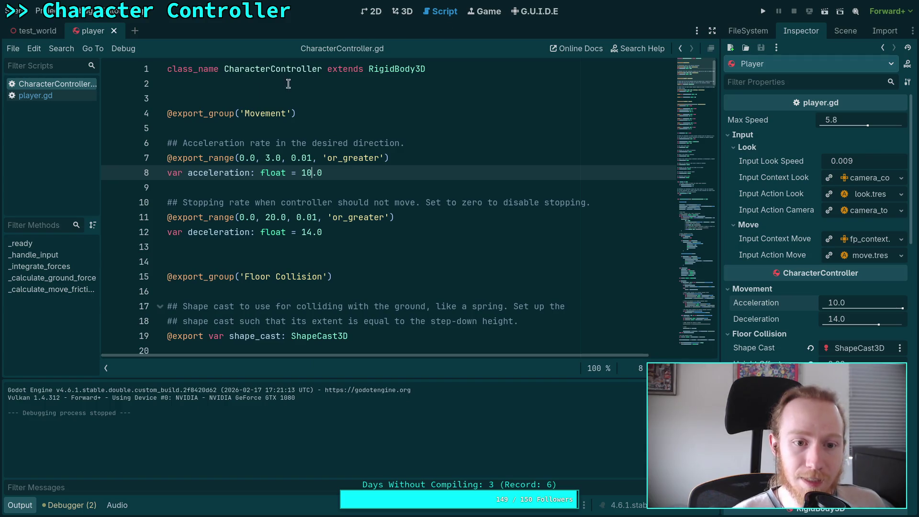
# Look up the DebugDraw.text symbol from the velocity debug line to open draw_singleton.gd
pyautogui.click(689, 337)
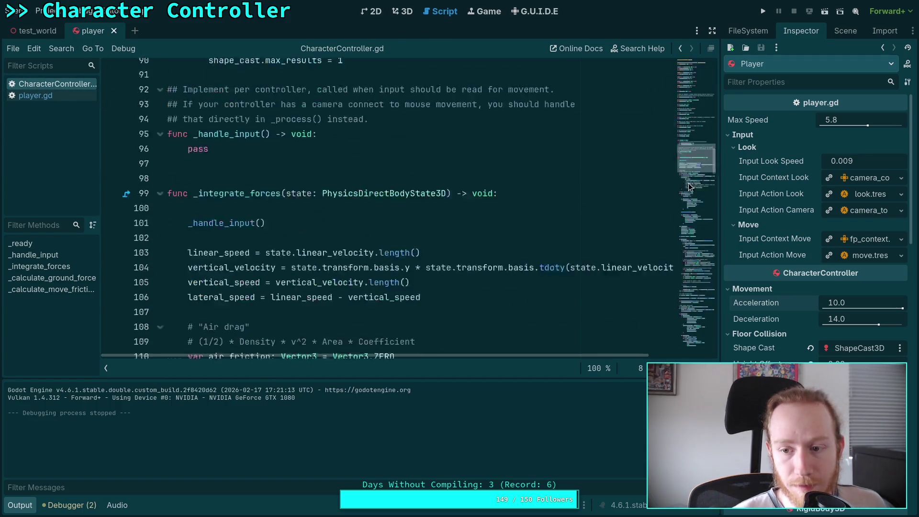
pyautogui.click(690, 300)
pyautogui.scroll(4, 274, 265)
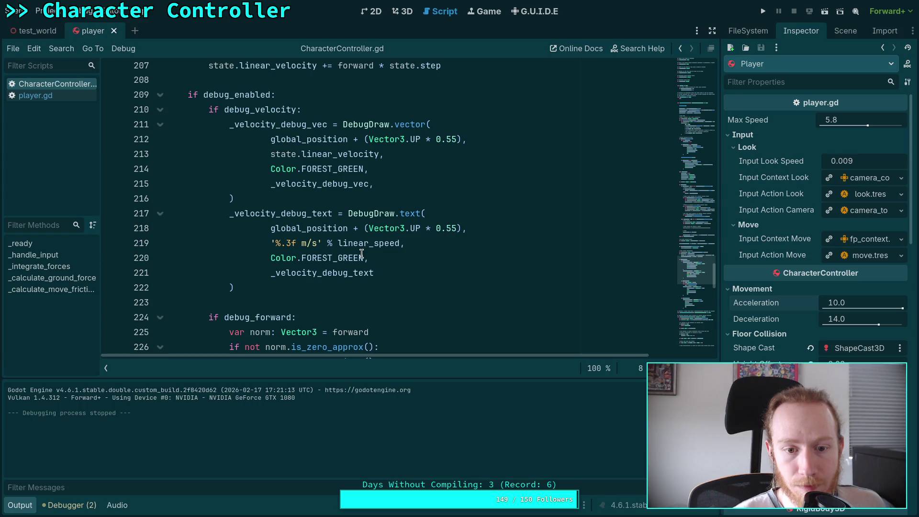
pyautogui.click(303, 214)
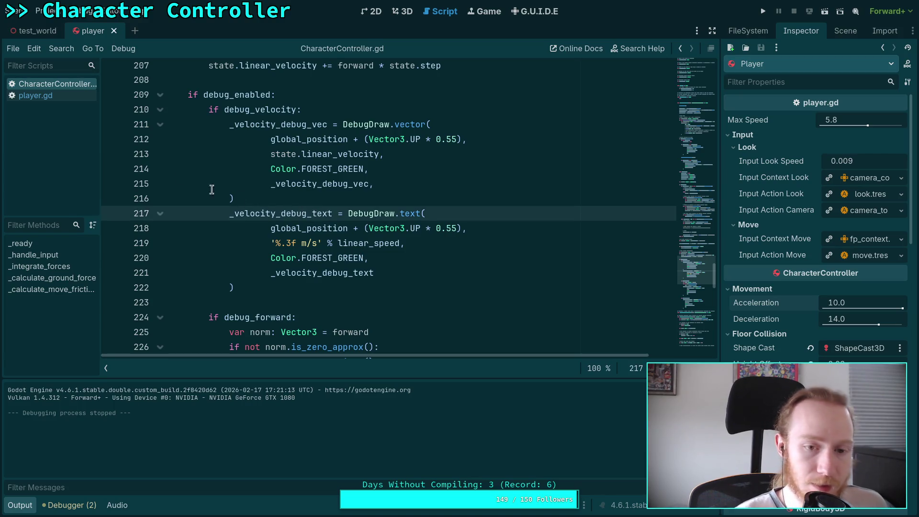
pyautogui.rightClick(405, 213)
pyautogui.click(450, 355)
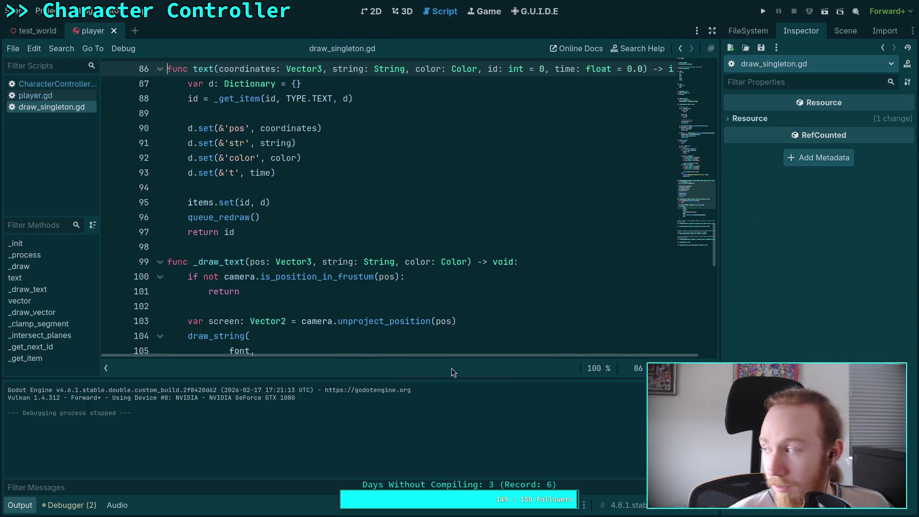
pyautogui.moveTo(424, 314)
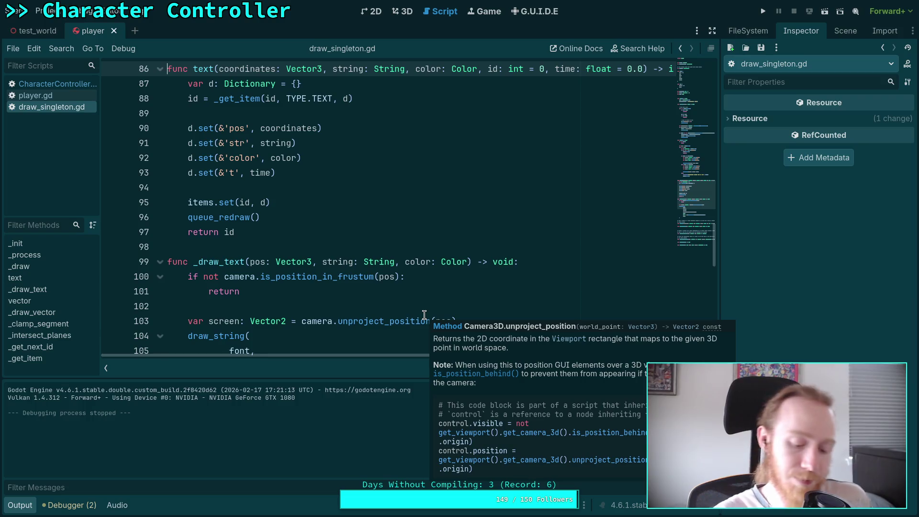
pyautogui.click(252, 243)
# Change the text size factor on line 110 from 32.0 to 64.0 and run the game
pyautogui.scroll(-6, 308, 272)
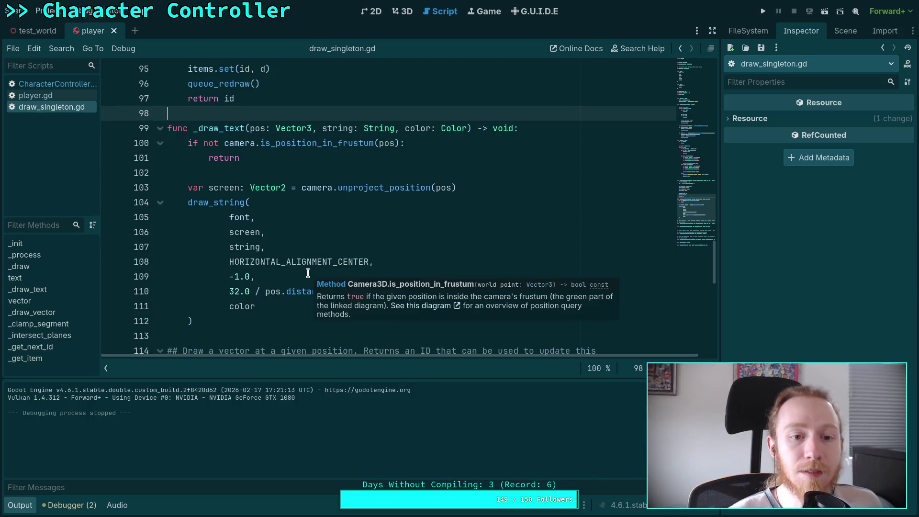
pyautogui.scroll(2, 261, 287)
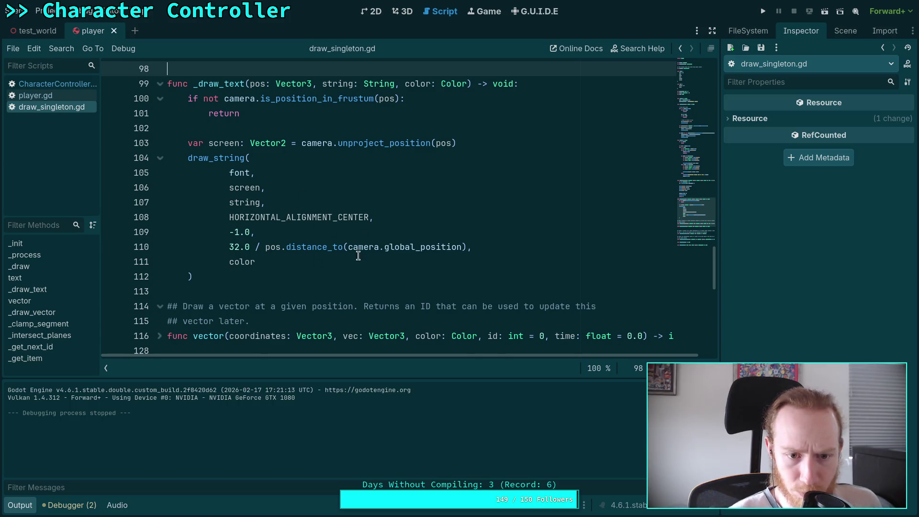
pyautogui.click(237, 247)
pyautogui.write('58')
pyautogui.press('BackSpace')
pyautogui.press('BackSpace')
pyautogui.write('48')
pyautogui.press('BackSpace')
pyautogui.press('BackSpace')
pyautogui.write('64')
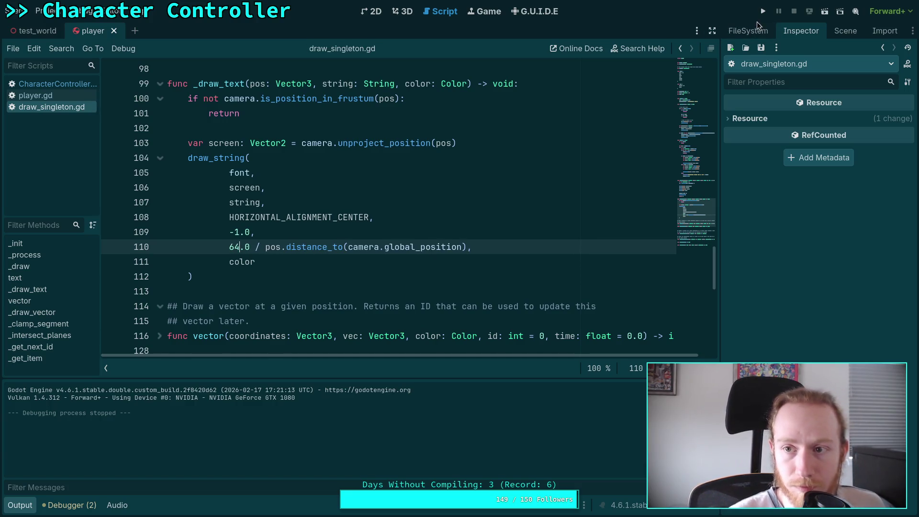
pyautogui.press('F5')
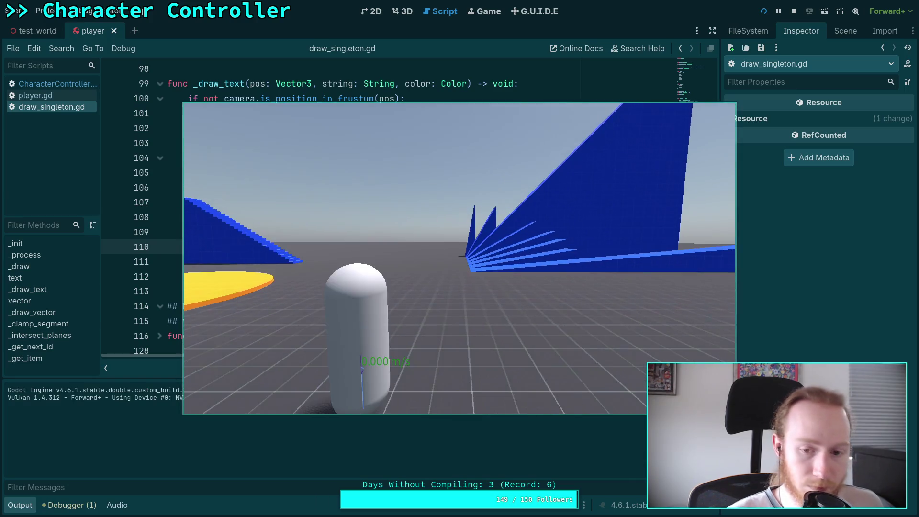
pyautogui.press('w')
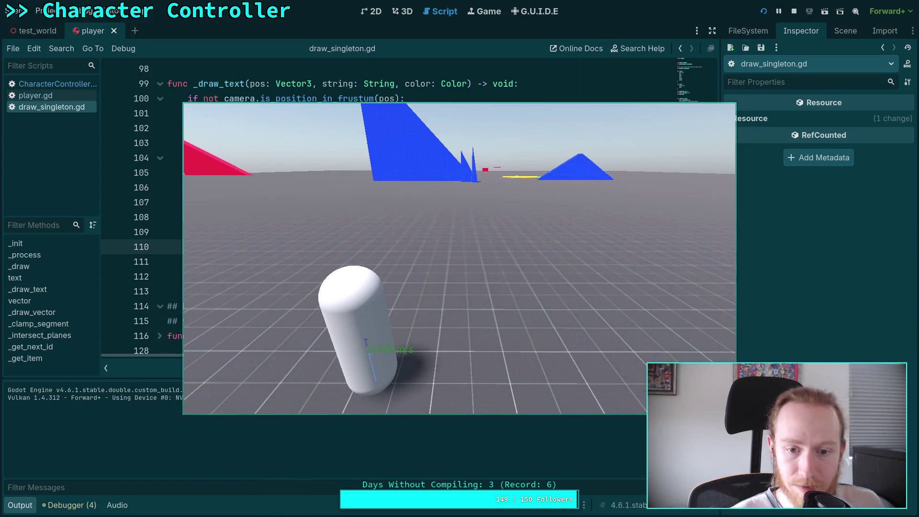
pyautogui.press('F8')
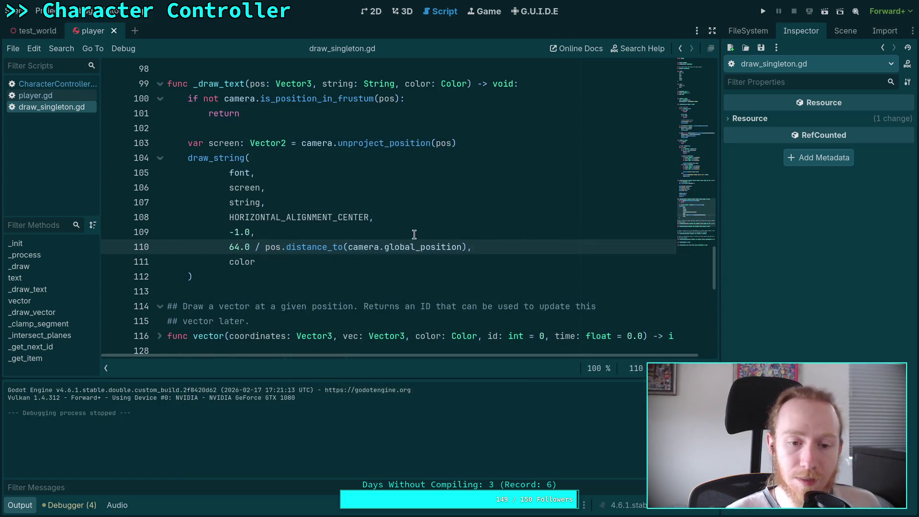
# Return to CharacterController.gd, collapse the output panel, and highlight every use of ground_friction
pyautogui.scroll(-10, 415, 231)
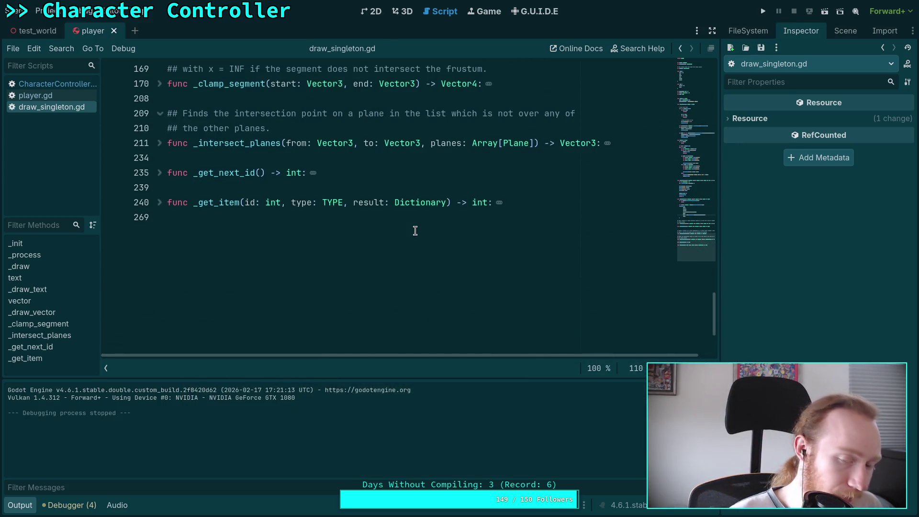
pyautogui.click(67, 85)
pyautogui.scroll(-5, 350, 214)
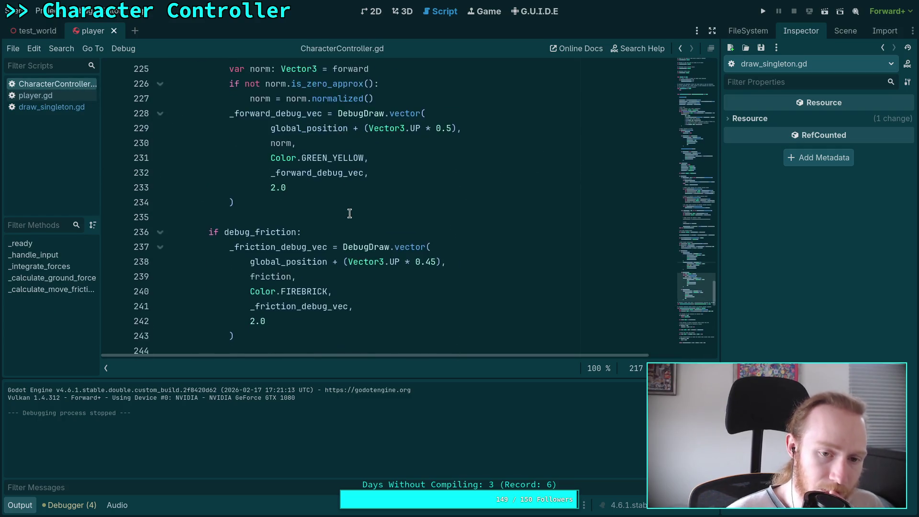
pyautogui.scroll(-5, 349, 214)
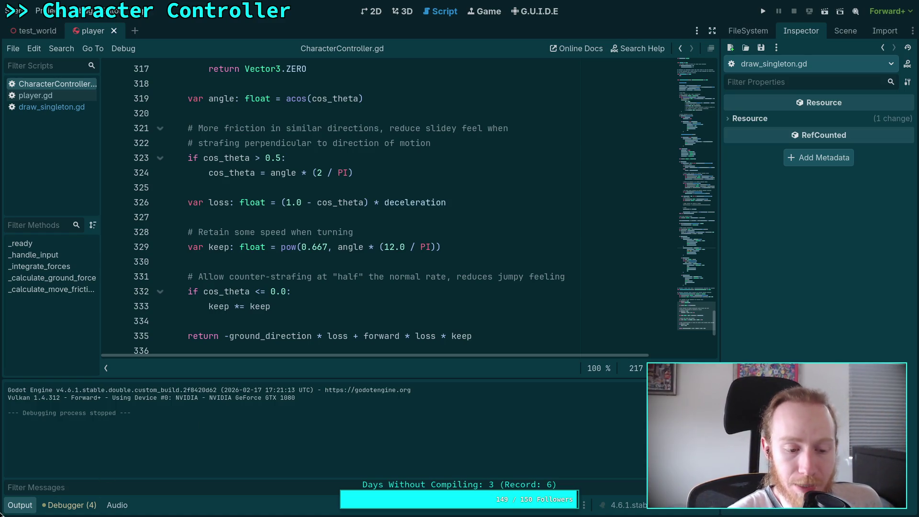
pyautogui.click(21, 506)
pyautogui.scroll(20, 325, 341)
pyautogui.scroll(15, 325, 342)
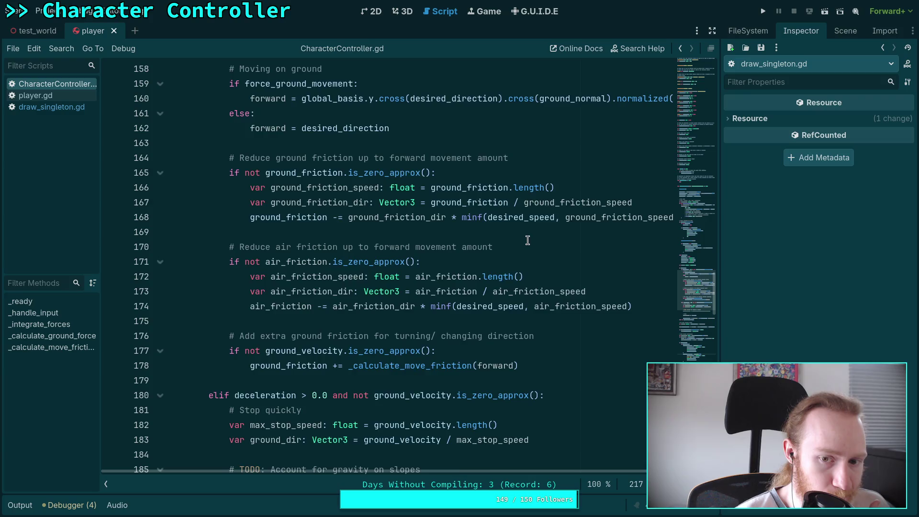
pyautogui.scroll(1, 527, 240)
pyautogui.moveTo(504, 474); pyautogui.dragTo(559, 472)
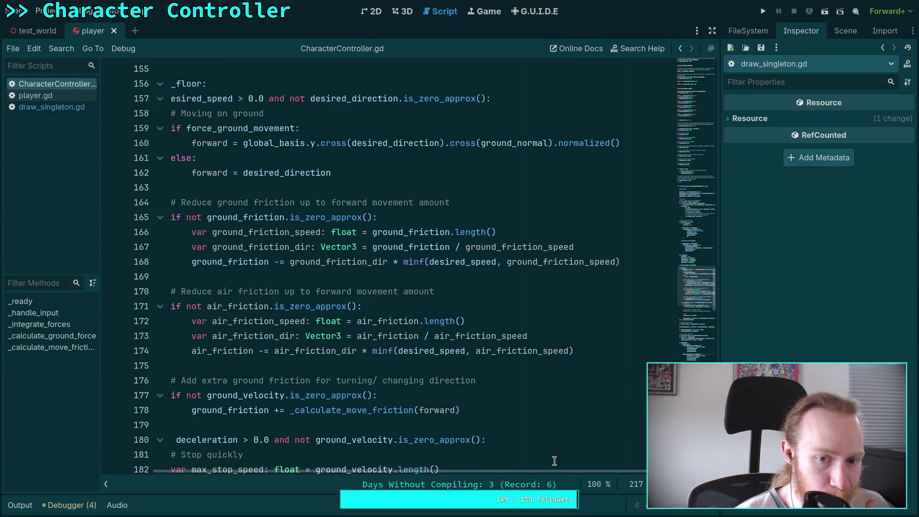
pyautogui.doubleClick(225, 261)
pyautogui.scroll(-4, 225, 259)
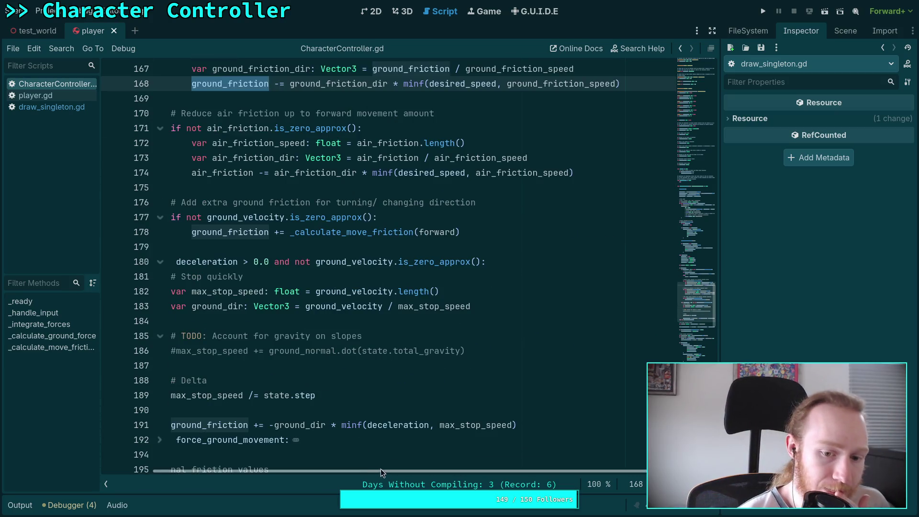
pyautogui.moveTo(380, 470); pyautogui.dragTo(380, 463)
pyautogui.scroll(-3, 365, 399)
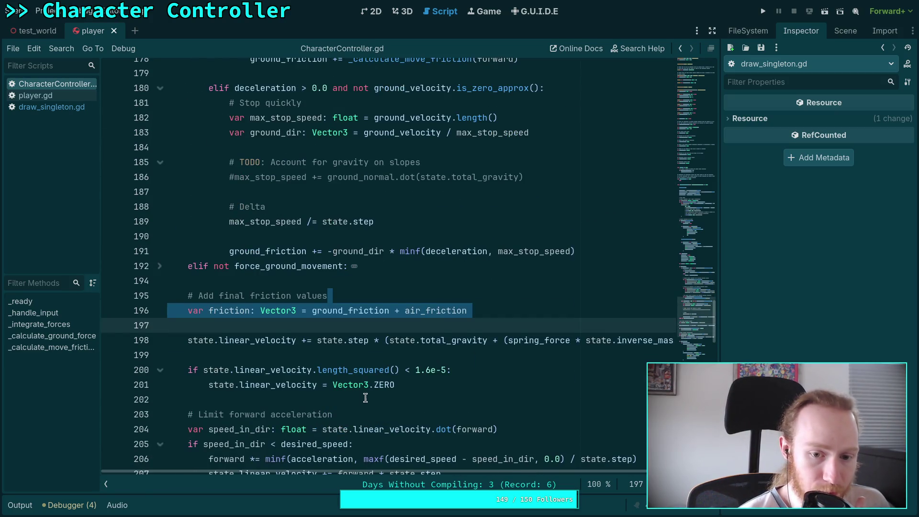
# Try adding a ground_friction line near the friction comment around line 196, then delete it
pyautogui.click(314, 311)
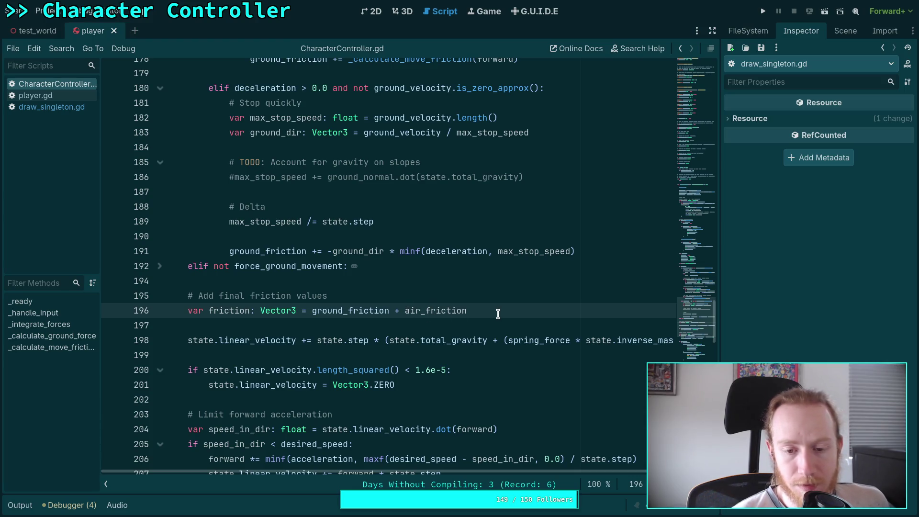
pyautogui.write('Vector3.Z')
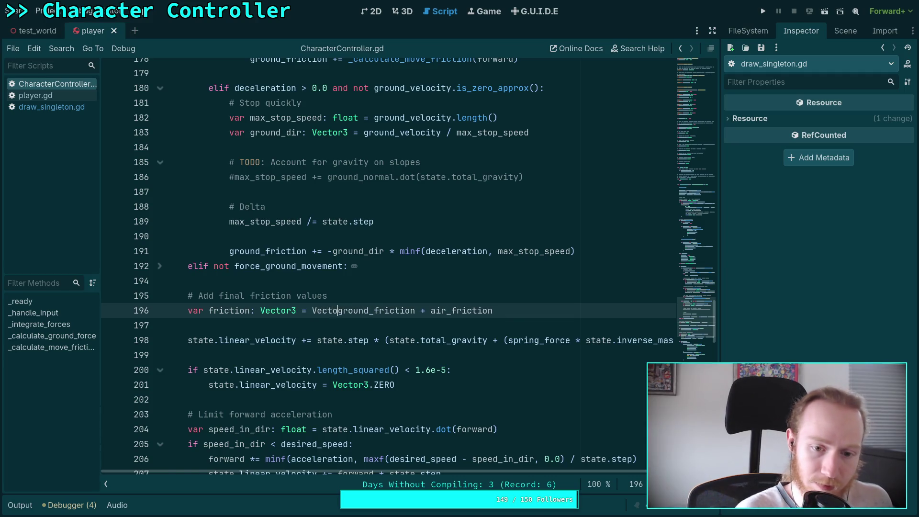
pyautogui.write('E')
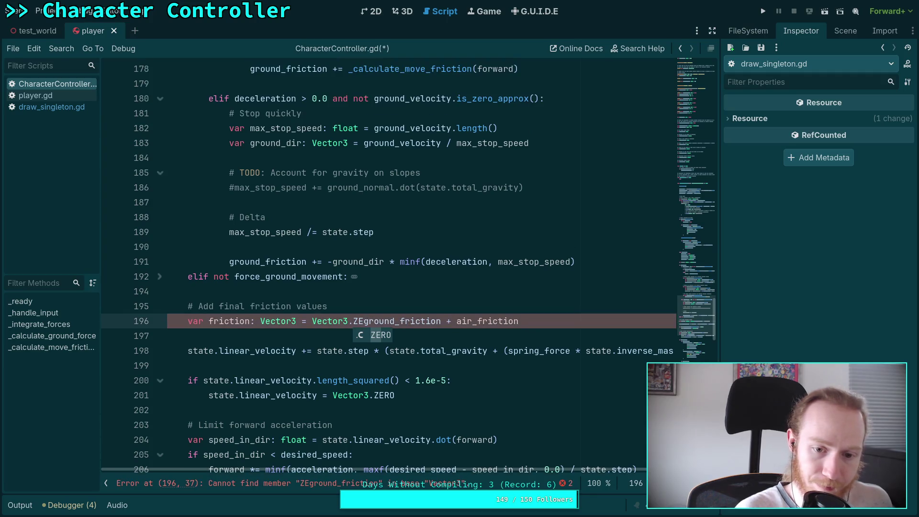
pyautogui.press('BackSpace')
pyautogui.press('BackSpace')
pyautogui.press('BackSpace')
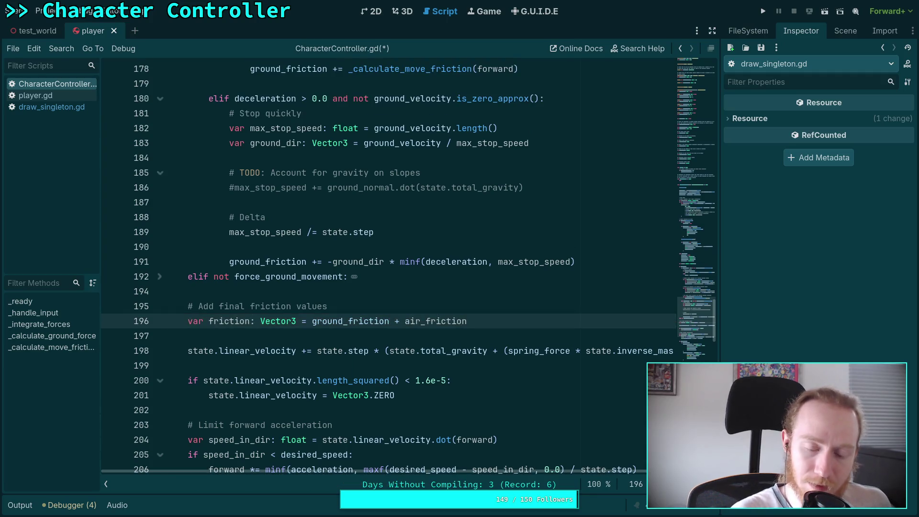
pyautogui.click(329, 306)
pyautogui.press('Return')
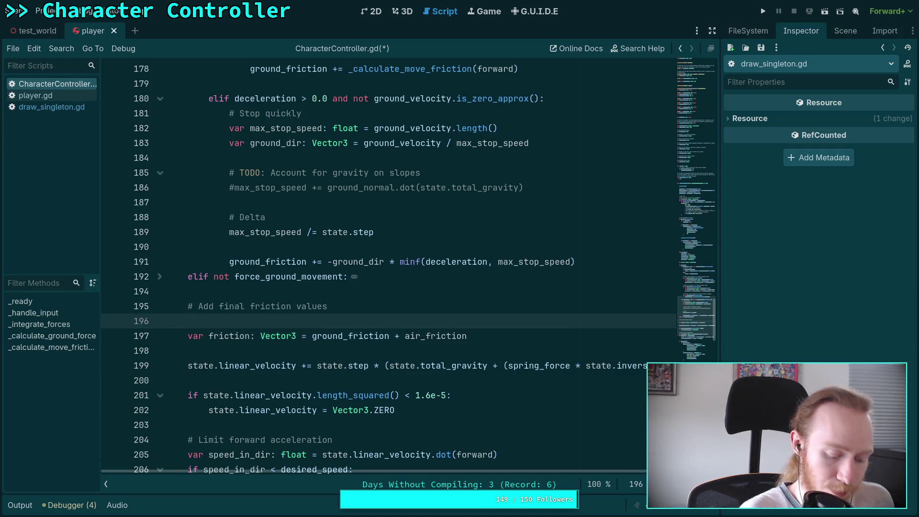
pyautogui.write('ground_')
pyautogui.press('Return')
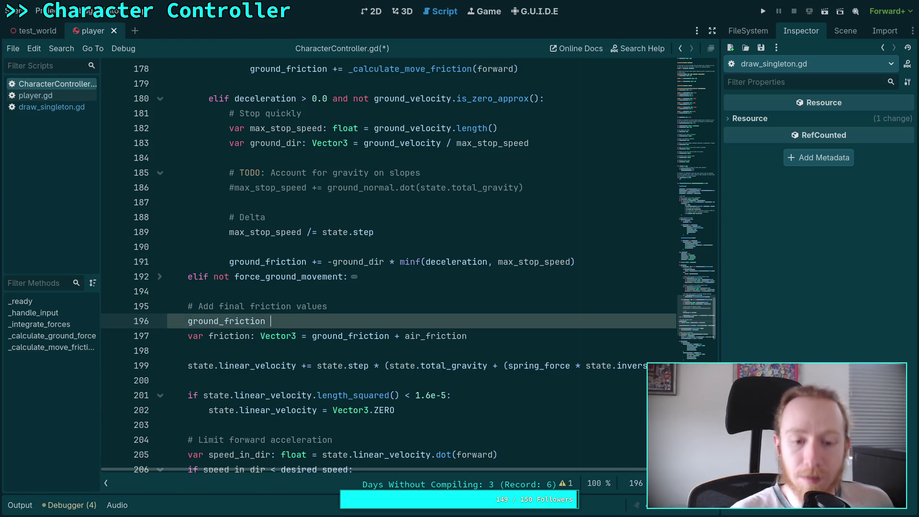
pyautogui.moveTo(271, 321); pyautogui.dragTo(95, 318)
pyautogui.press('BackSpace')
pyautogui.press('BackSpace')
# Move the ground_friction reset below the elif block, unindent it, save, and launch a test
pyautogui.scroll(2, 432, 356)
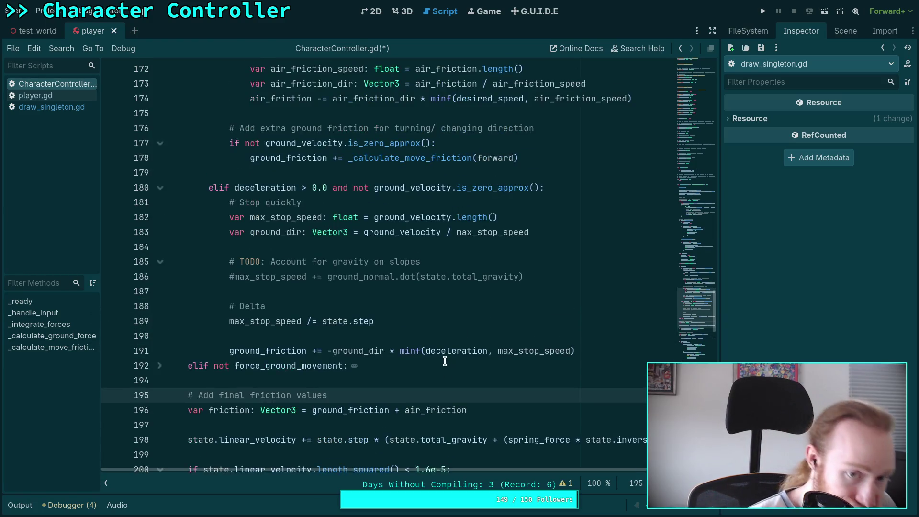
pyautogui.scroll(3, 431, 355)
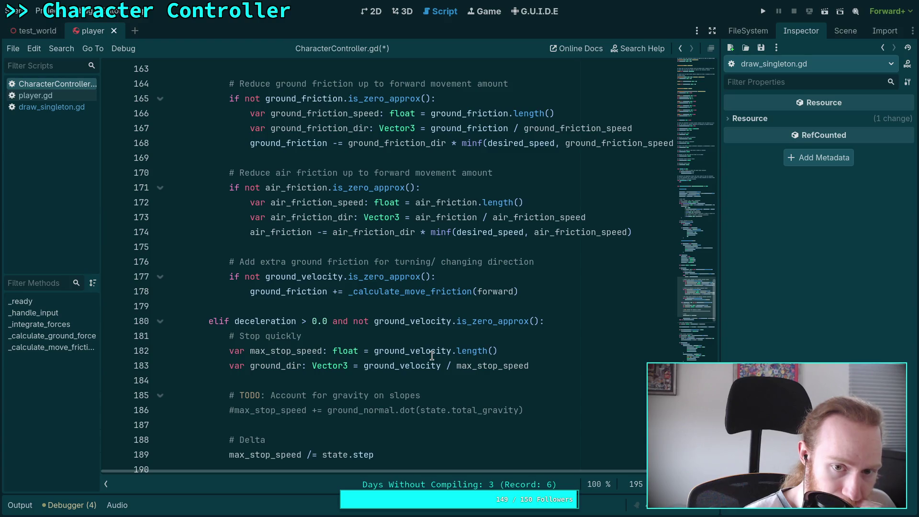
pyautogui.scroll(1, 432, 355)
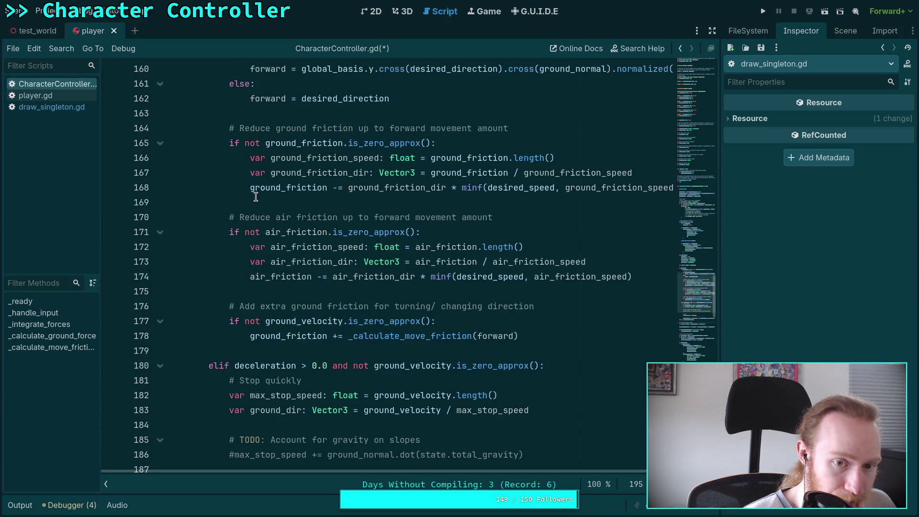
pyautogui.moveTo(248, 186)
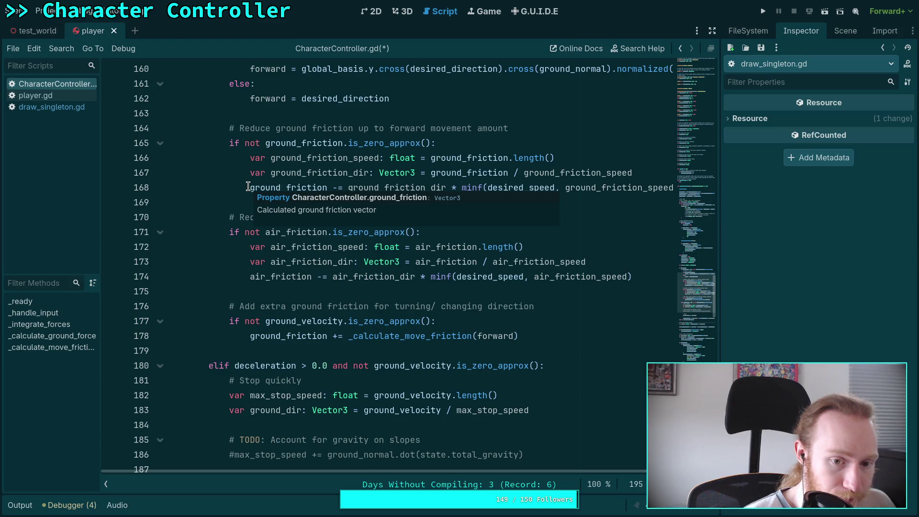
pyautogui.scroll(4, 197, 282)
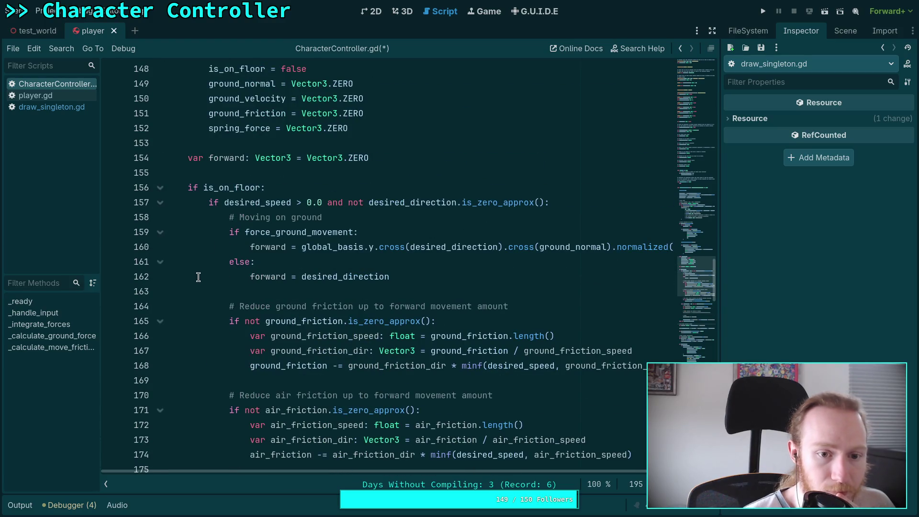
pyautogui.scroll(4, 198, 277)
pyautogui.scroll(-3, 199, 277)
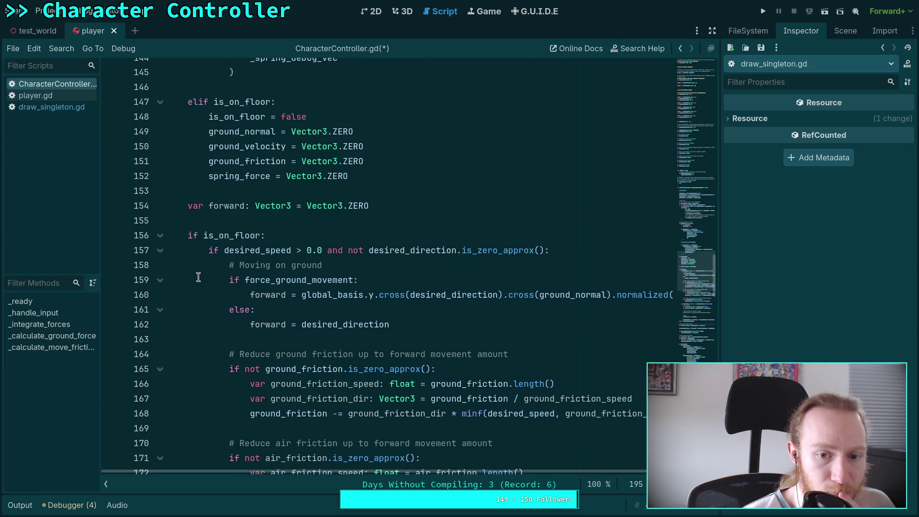
pyautogui.click(280, 158)
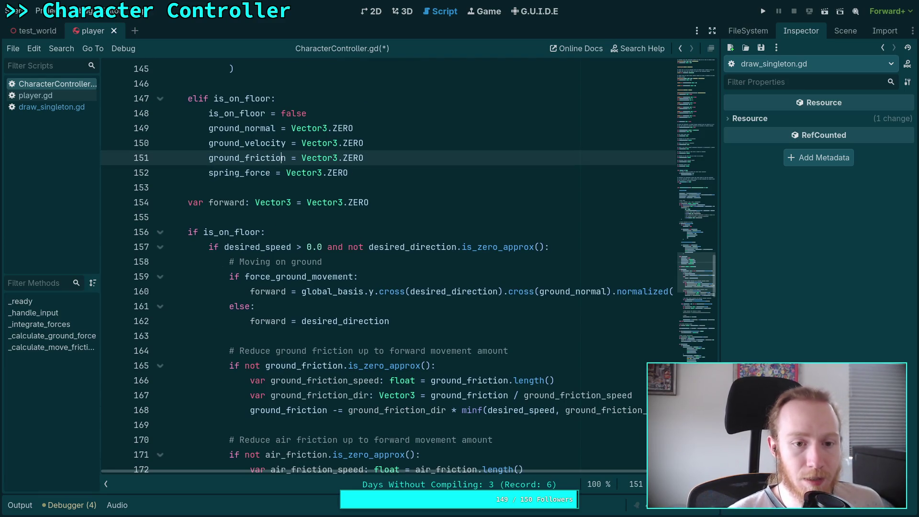
pyautogui.hotkey('alt', 'Down')
pyautogui.hotkey('alt', 'Down')
pyautogui.hotkey('shift', 'Tab')
pyautogui.hotkey('ctrl', 's')
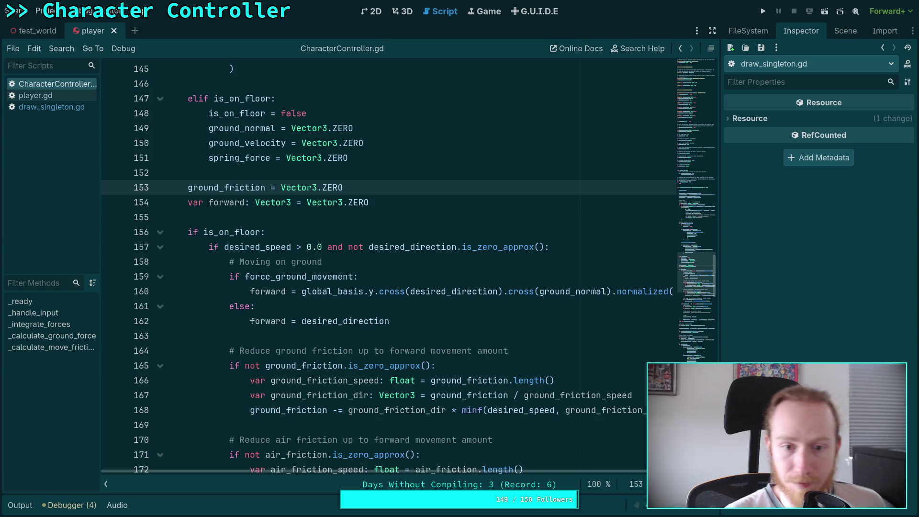
pyautogui.press('F5')
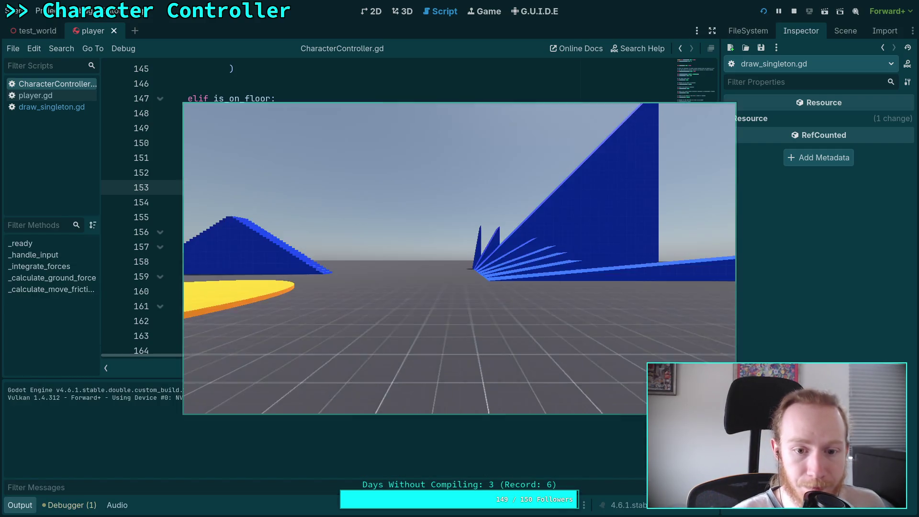
# Slow the game to quarter speed and back to normal, then stop the run
pyautogui.press('t')
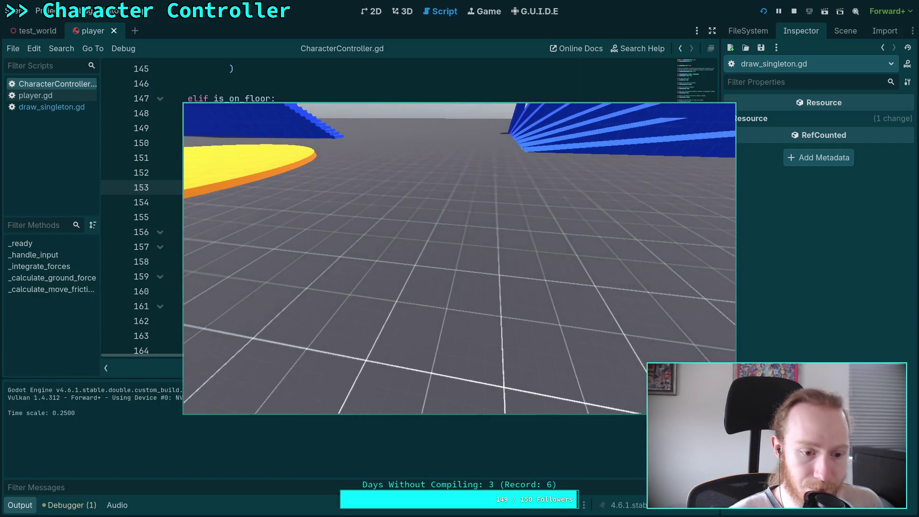
pyautogui.press('t')
pyautogui.press('t')
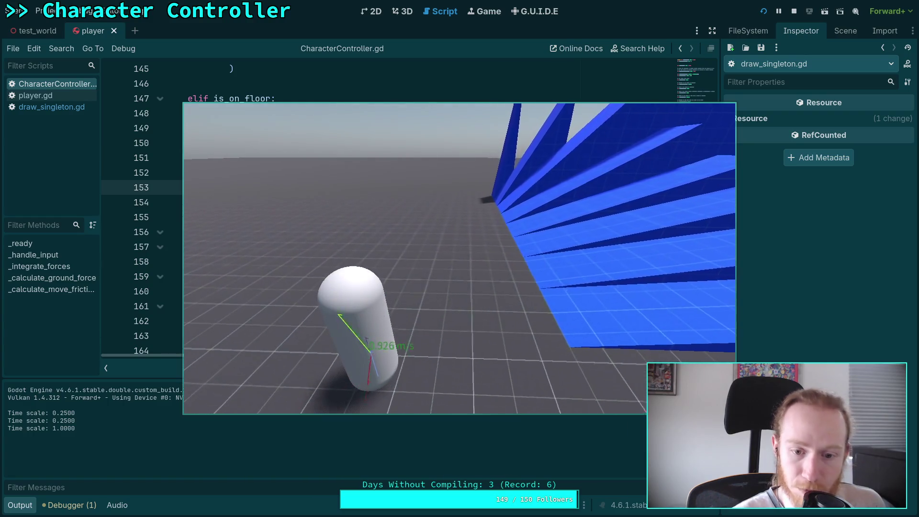
pyautogui.click(794, 12)
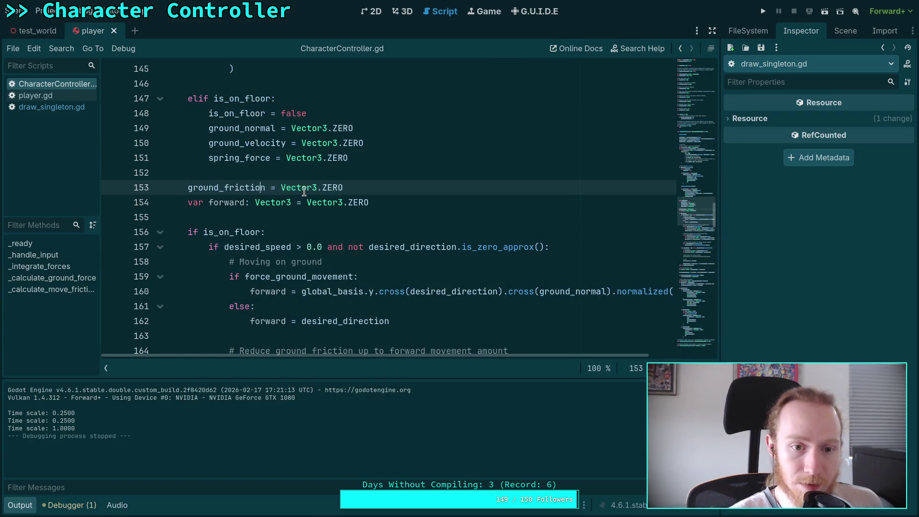
# Return the ground_friction reset to line 150, re-indent it inside the elif block, and review the script
pyautogui.hotkey('alt', 'Up')
pyautogui.hotkey('alt', 'Up')
pyautogui.hotkey('alt', 'Up')
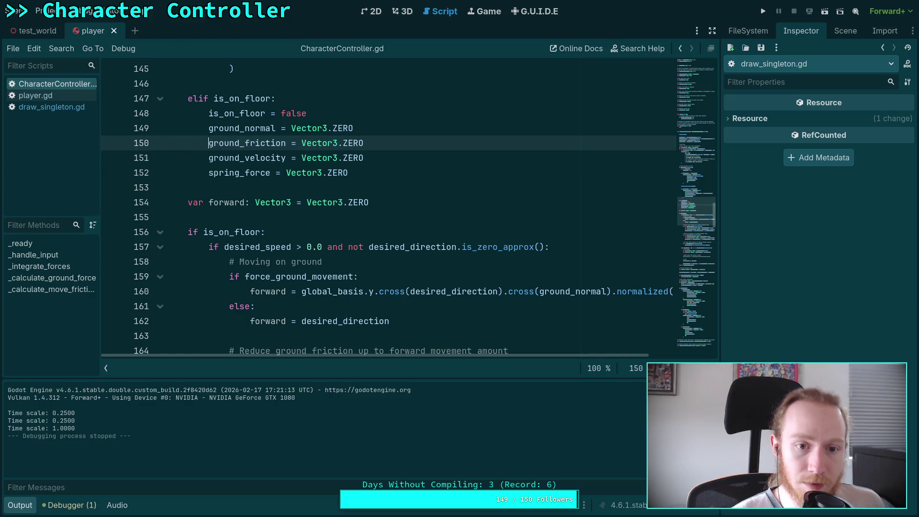
pyautogui.press('Tab')
pyautogui.click(450, 189)
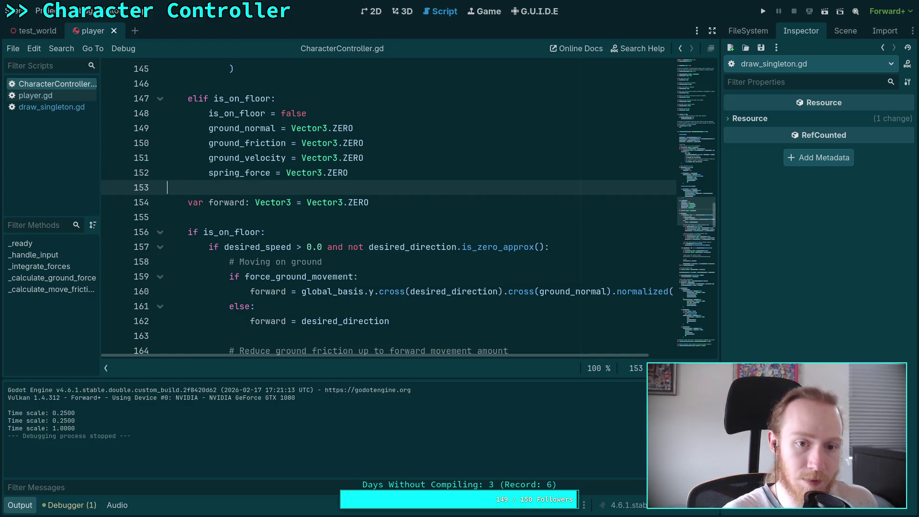
pyautogui.scroll(-9, 355, 215)
pyautogui.scroll(-15, 355, 215)
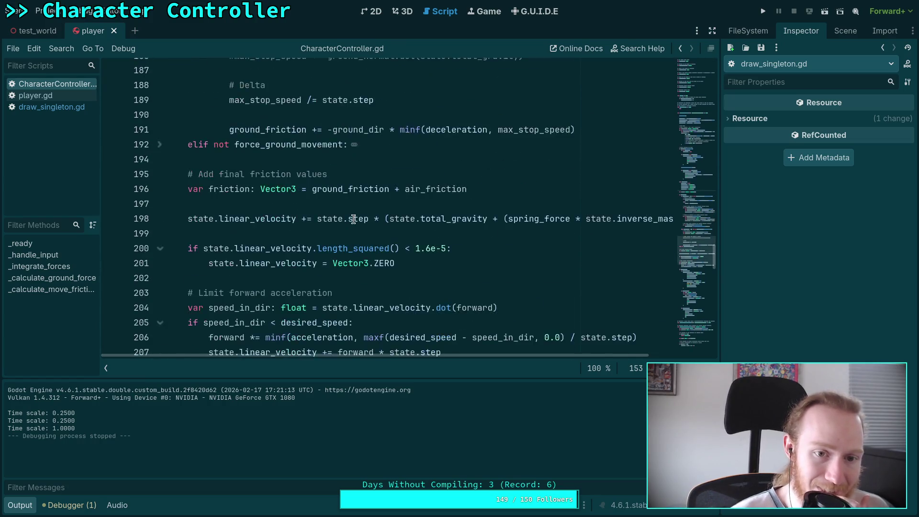
pyautogui.scroll(-7, 353, 219)
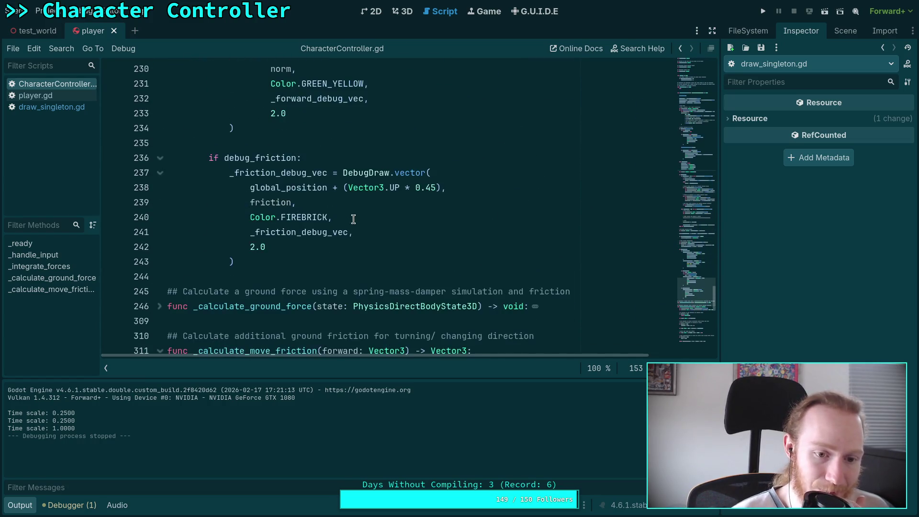
pyautogui.scroll(-3, 354, 220)
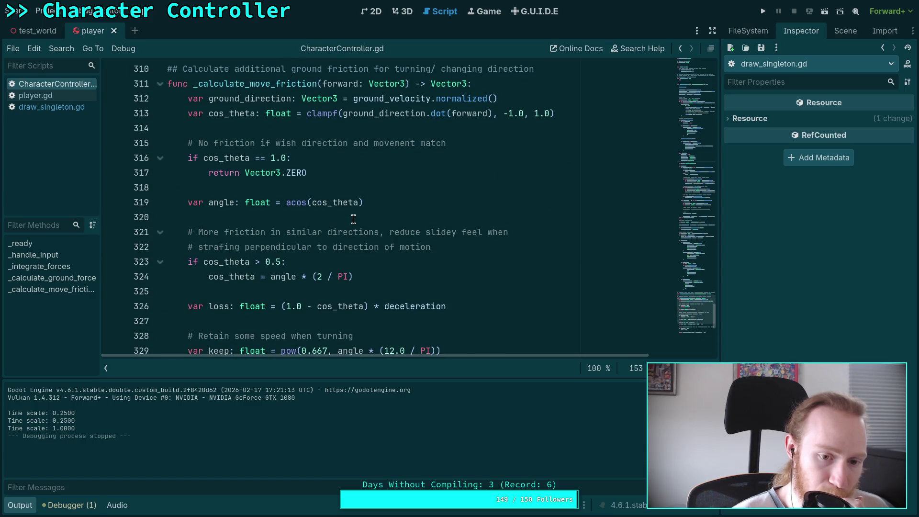
pyautogui.scroll(3, 353, 219)
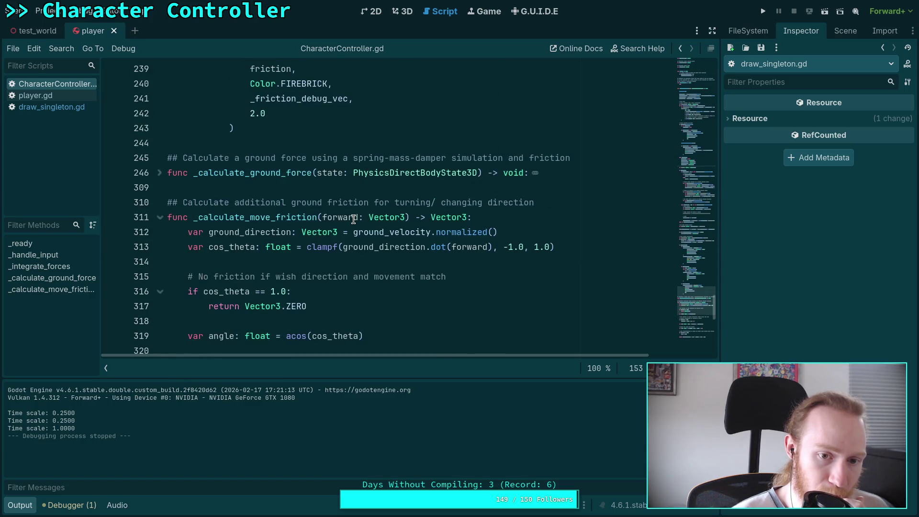
pyautogui.scroll(-8, 353, 219)
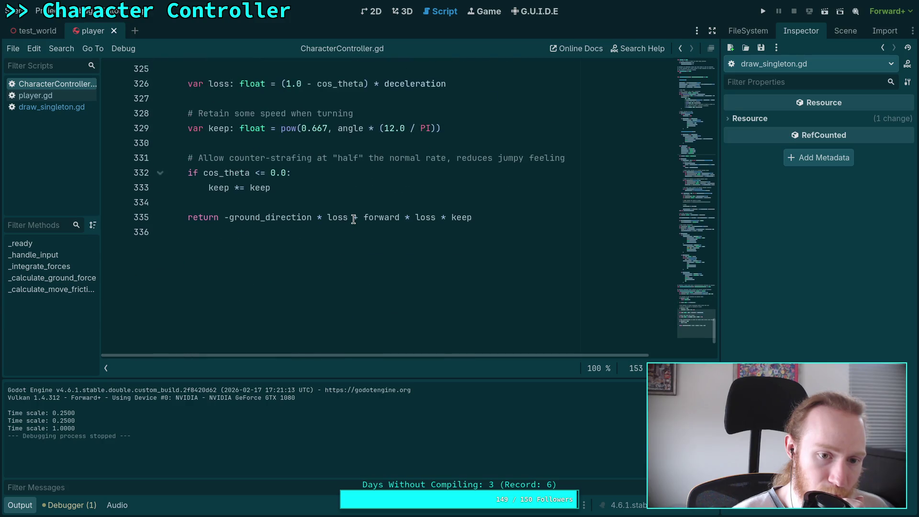
pyautogui.scroll(10, 477, 223)
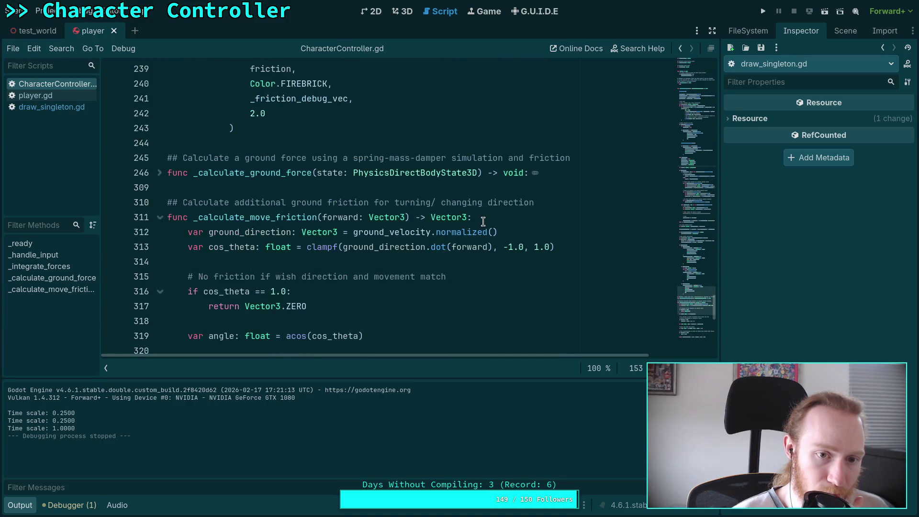
pyautogui.scroll(5, 483, 222)
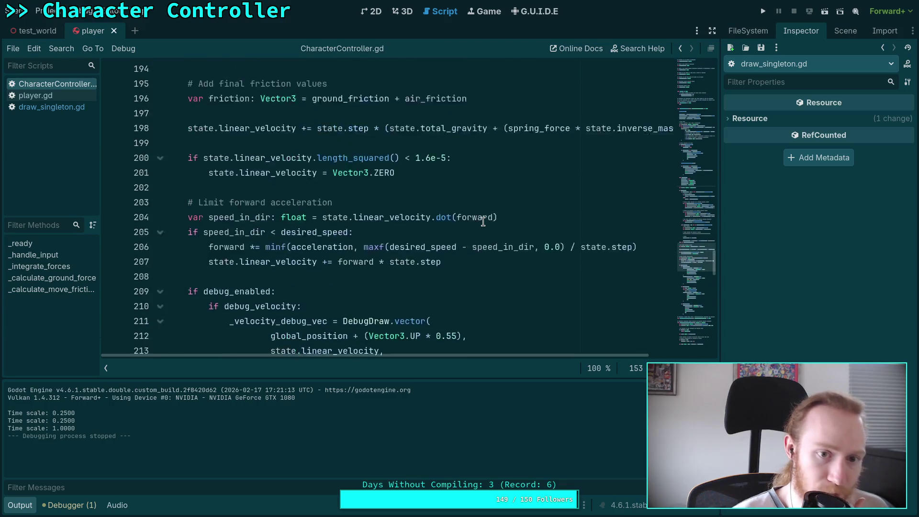
pyautogui.scroll(4, 402, 213)
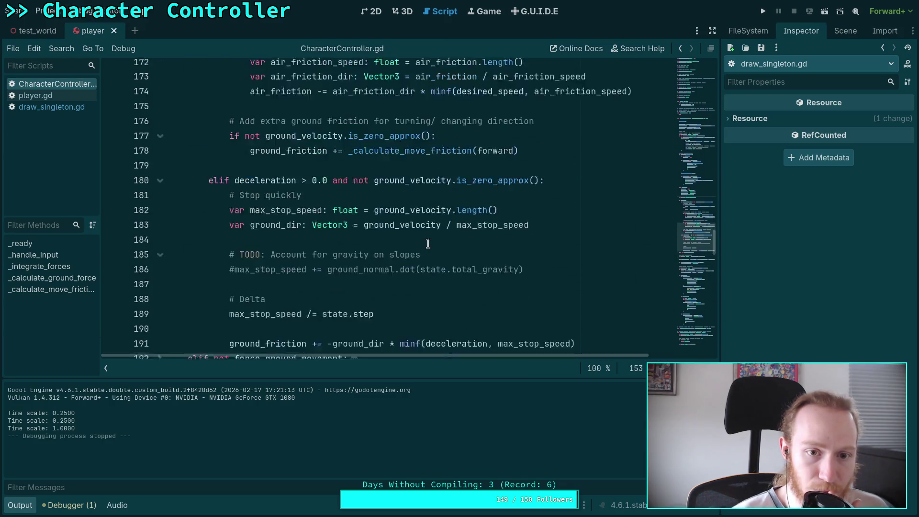
# Store _calculate_move_friction(forward) in a new move_friction: Vector3 and add move_friction to ground_friction
pyautogui.click(500, 187)
pyautogui.press('Return')
pyautogui.write('var move_friction: Vector3 =')
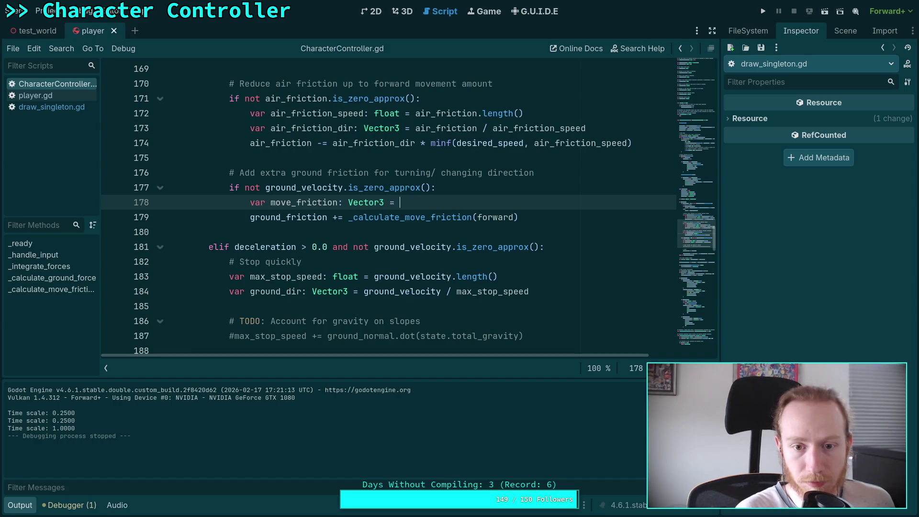
pyautogui.moveTo(346, 218); pyautogui.dragTo(549, 217)
pyautogui.hotkey('ctrl', 'x')
pyautogui.click(503, 207)
pyautogui.hotkey('ctrl', 'v')
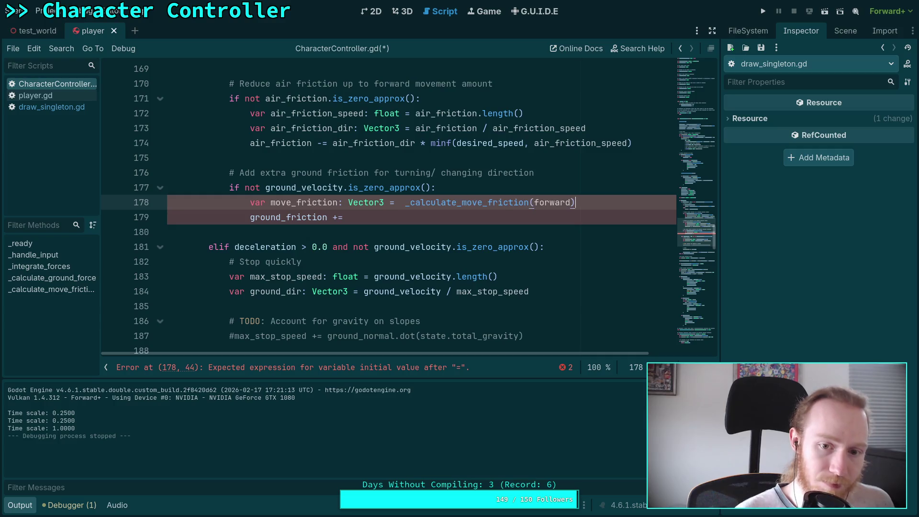
pyautogui.press('Down')
pyautogui.click(405, 202)
pyautogui.press('BackSpace')
pyautogui.click(417, 215)
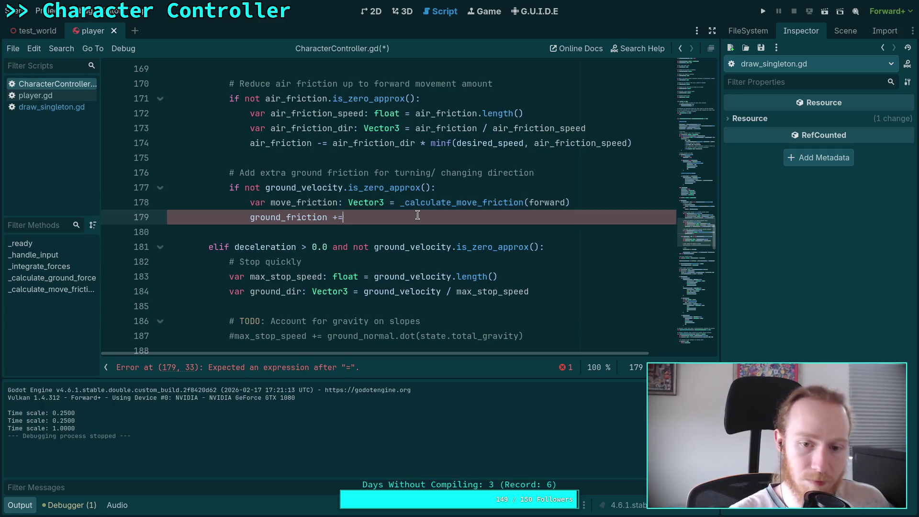
pyautogui.write('mov')
pyautogui.press('Return')
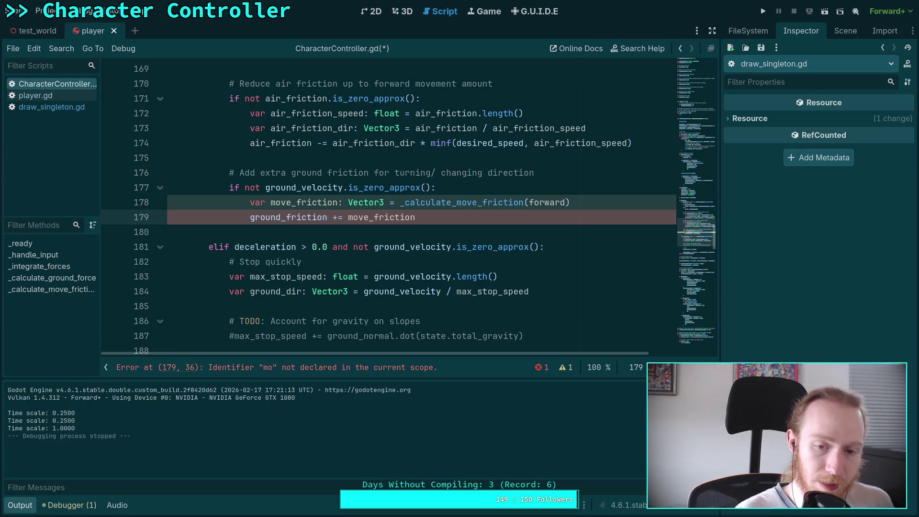
# Start an 'if debug_enabled and debug_friction:' block below line 178
pyautogui.click(603, 202)
pyautogui.press('Return')
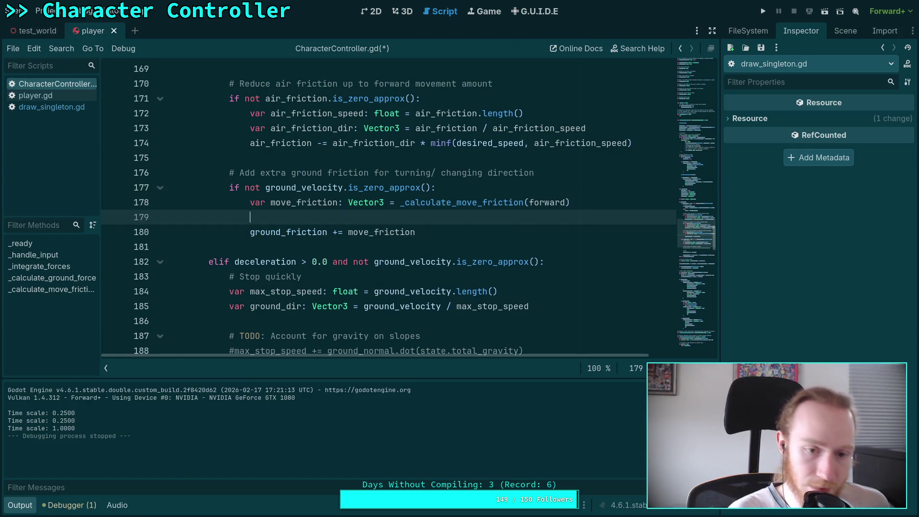
pyautogui.write('if deb')
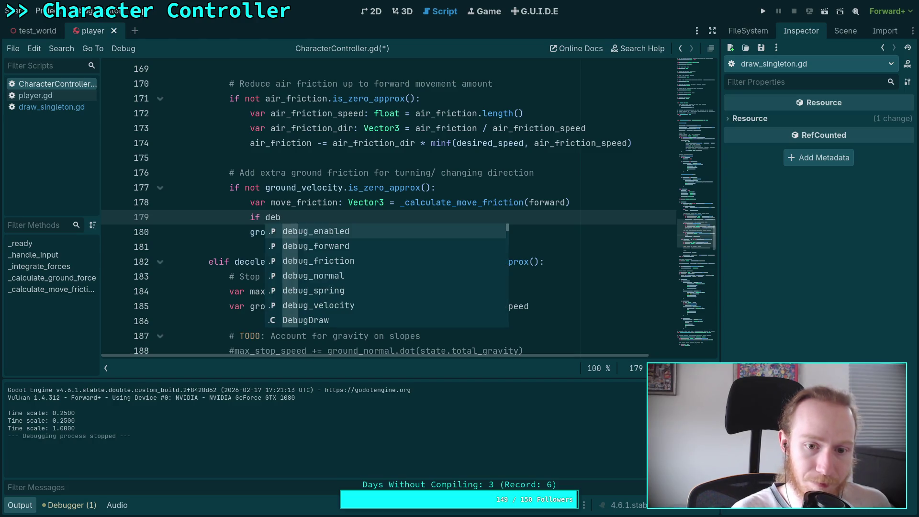
pyautogui.press('Return')
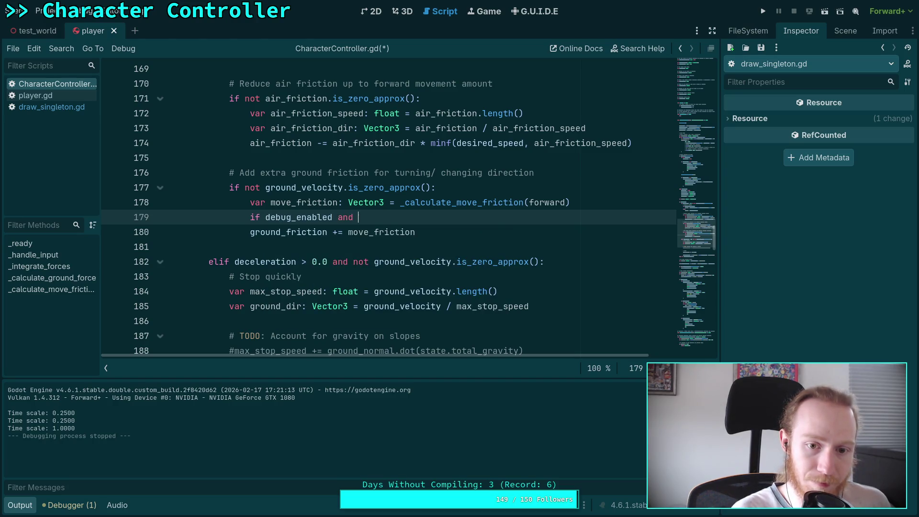
pyautogui.press('Down')
pyautogui.press('Down')
pyautogui.press('Return')
pyautogui.write(':')
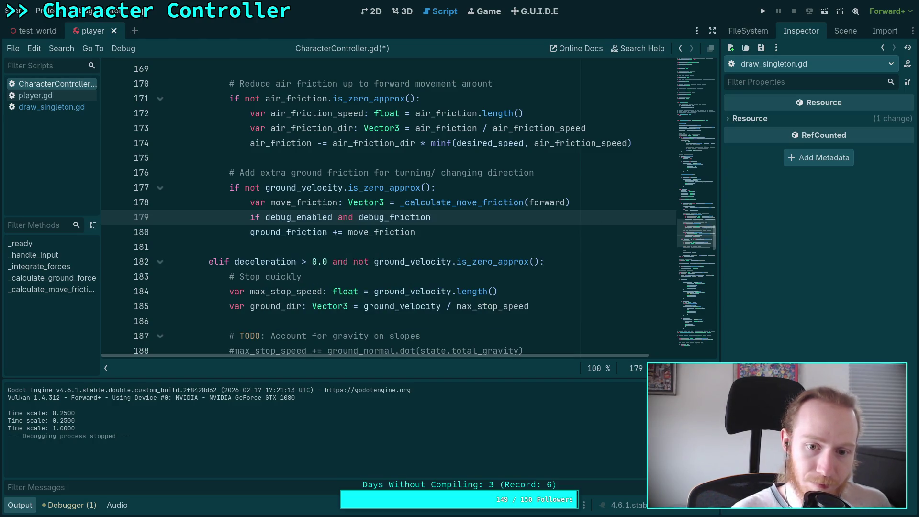
pyautogui.press('Return')
# Hide the output log and add a new debug variable declaration after line 47
pyautogui.scroll(6, 605, 166)
pyautogui.scroll(20, 605, 166)
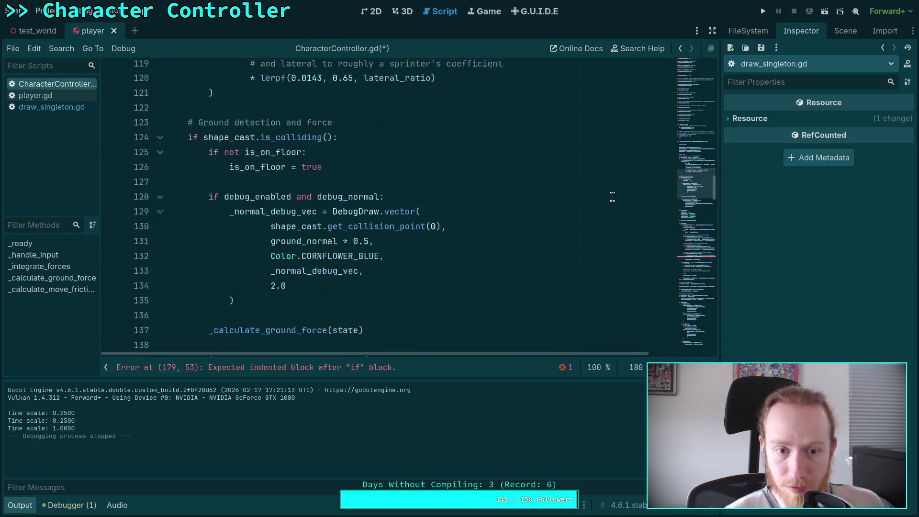
pyautogui.scroll(3, 495, 223)
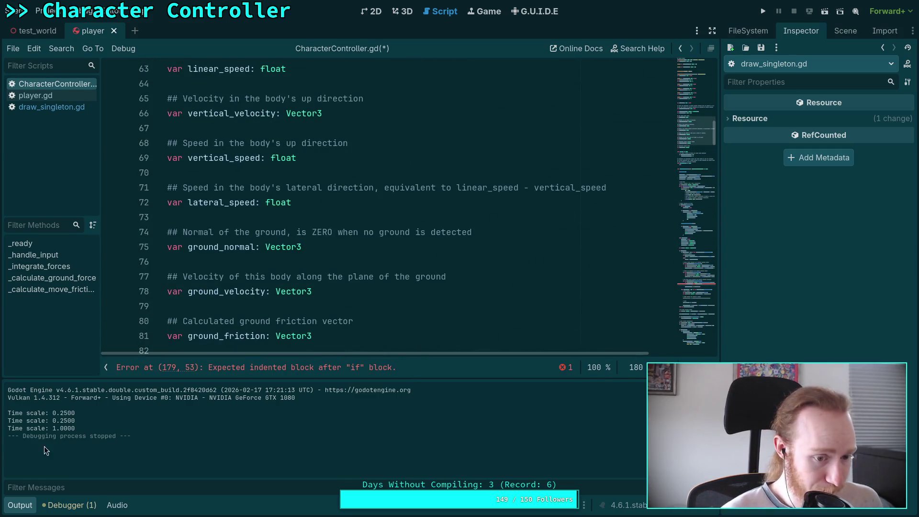
pyautogui.click(20, 505)
pyautogui.scroll(8, 313, 287)
pyautogui.scroll(3, 313, 287)
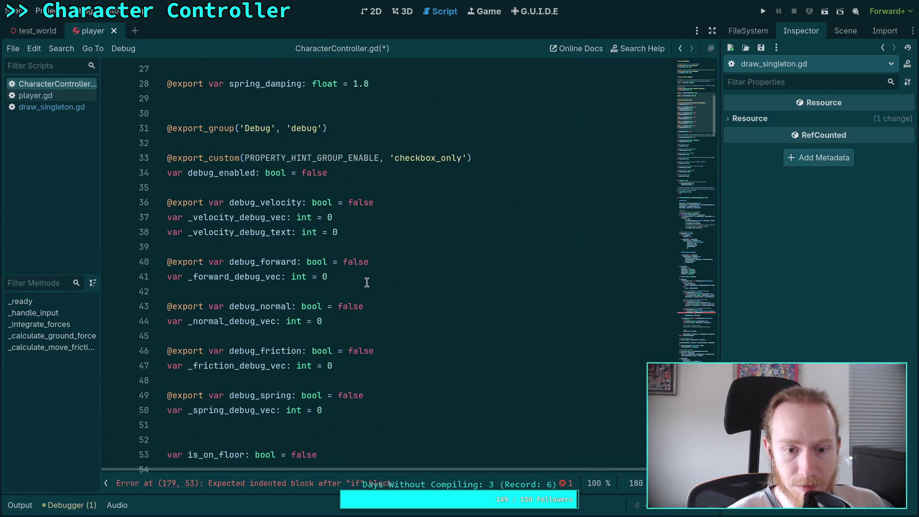
pyautogui.scroll(-1, 363, 283)
pyautogui.click(363, 317)
pyautogui.press('Return')
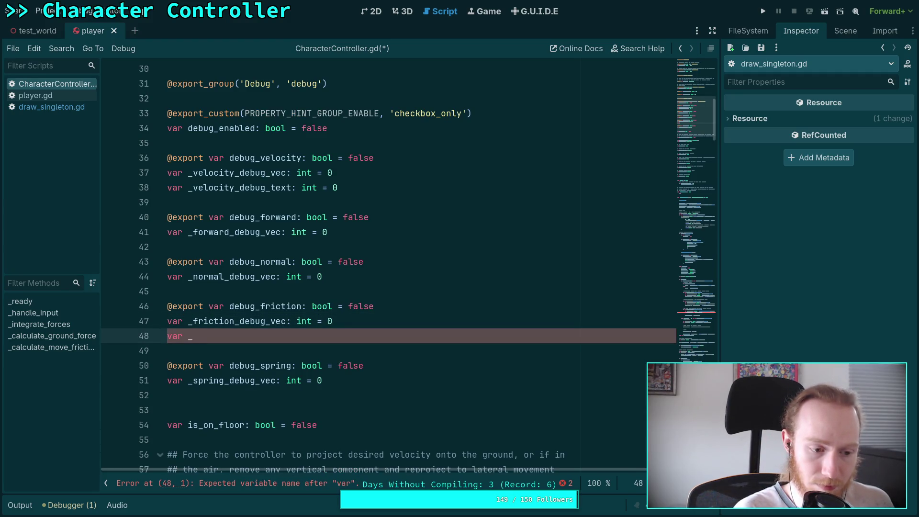
pyautogui.write('iction')
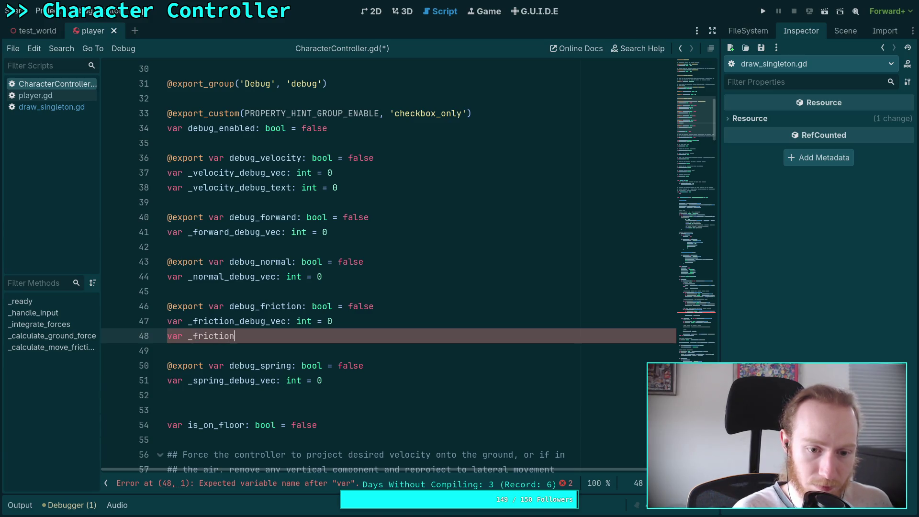
pyautogui.write('ment_debug_vec: int = 0')
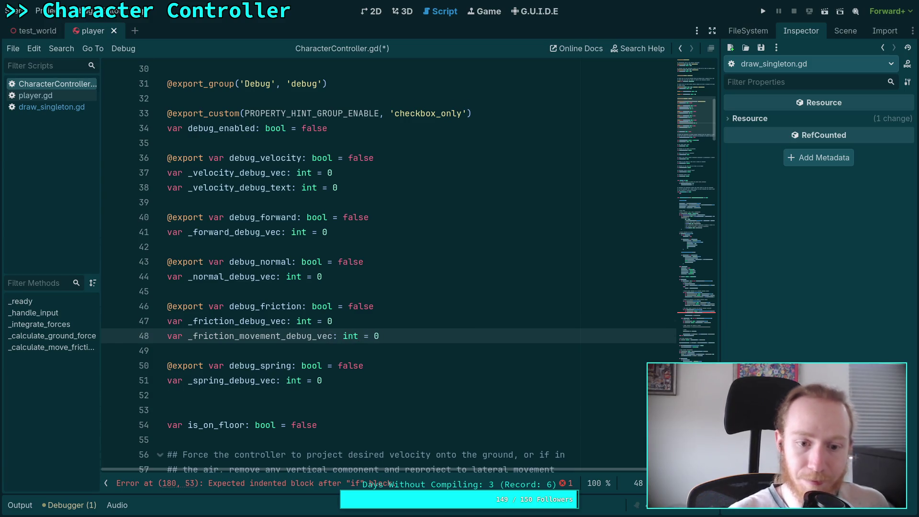
# Begin '_friction_movement_debug_vec = DebugDraw.vector(' on line 181 under the debug check
pyautogui.scroll(-20, 489, 300)
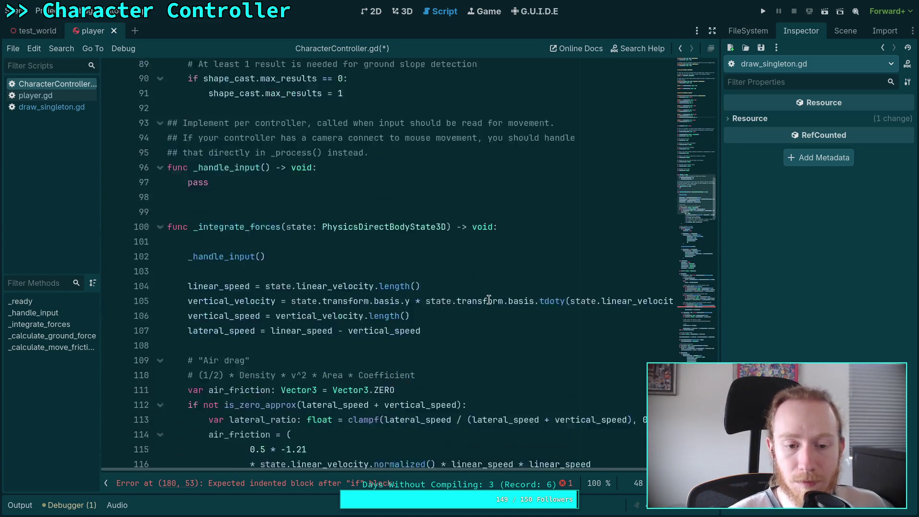
pyautogui.scroll(-17, 489, 300)
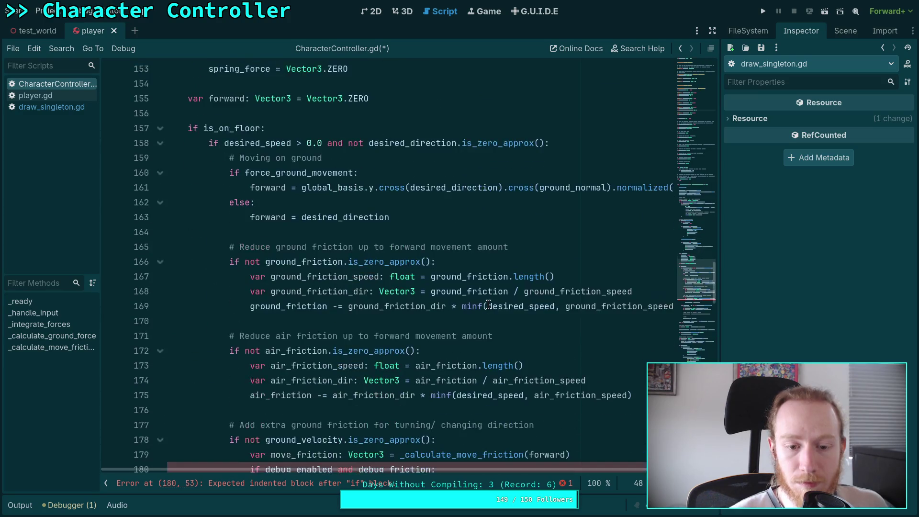
pyautogui.click(463, 350)
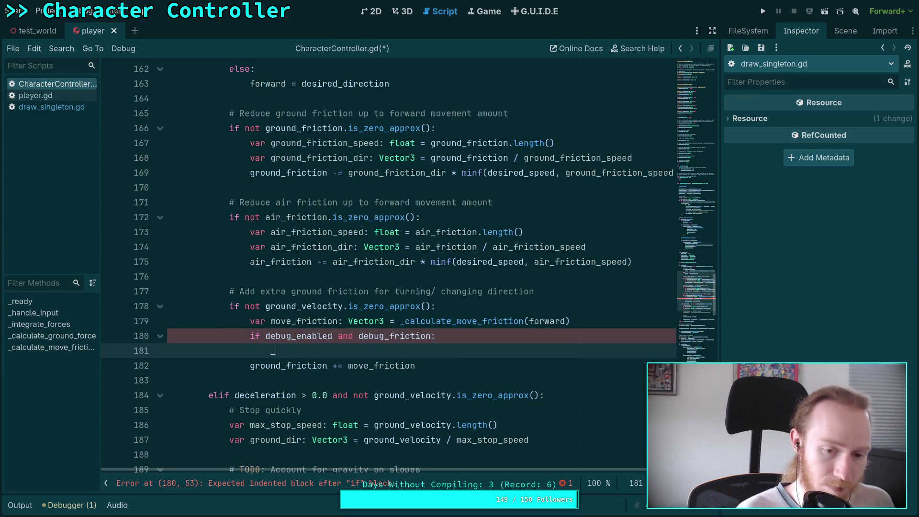
pyautogui.write('_fric')
pyautogui.press('Down')
pyautogui.press('Return')
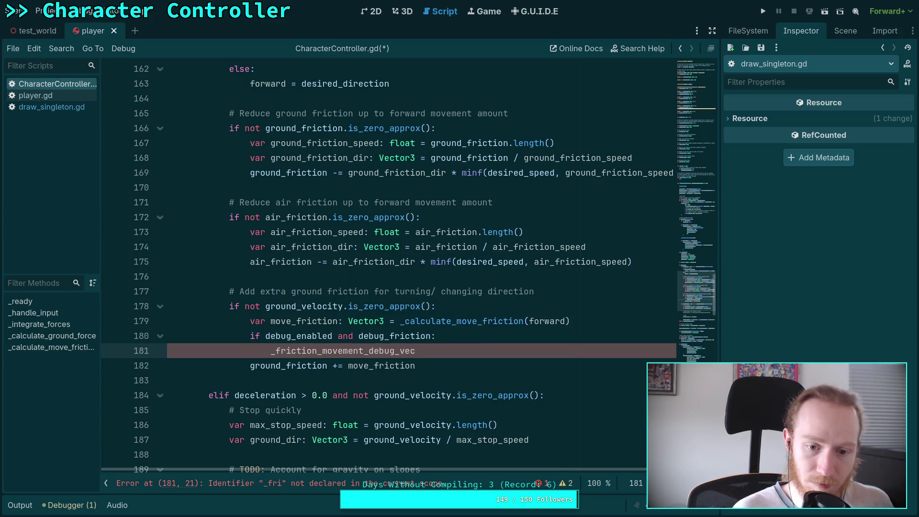
pyautogui.write('Deb')
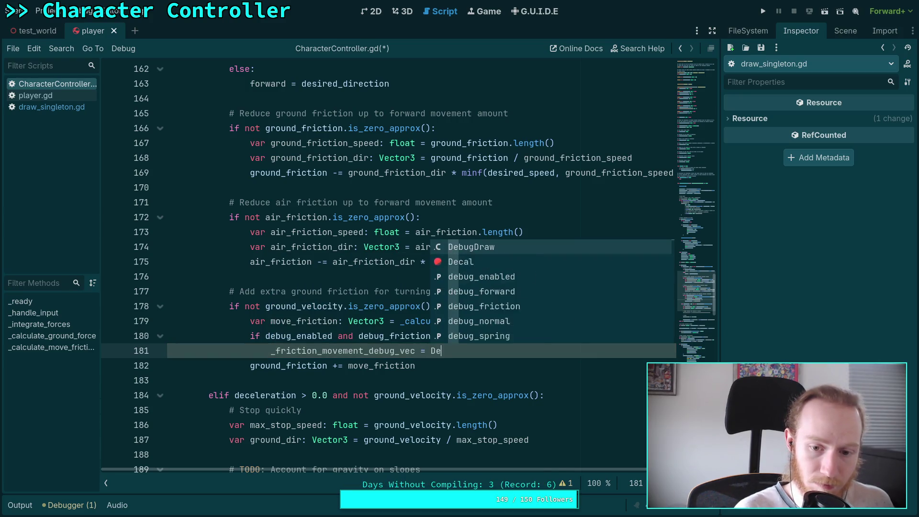
pyautogui.press('Return')
pyautogui.write('vec')
pyautogui.press('Return')
pyautogui.press('Return')
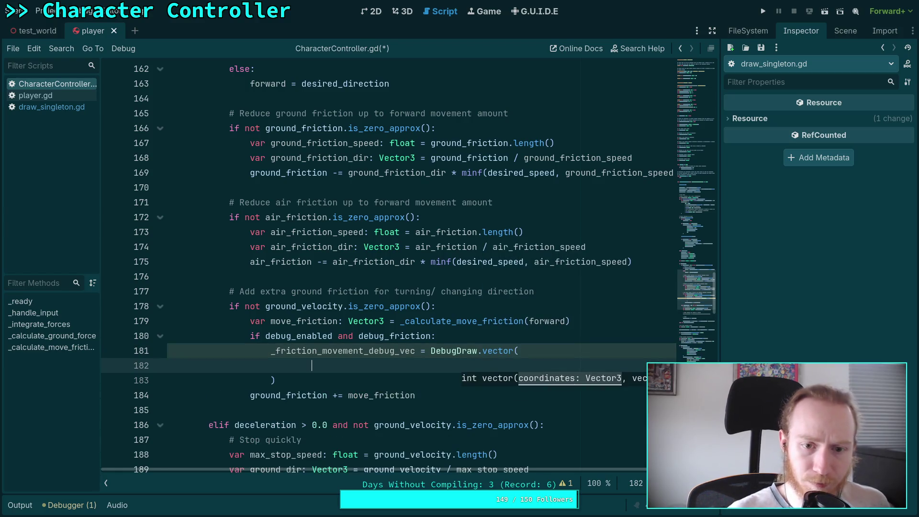
# Copy the argument lines from the existing friction debug vector call
pyautogui.scroll(3, 404, 261)
pyautogui.scroll(10, 404, 261)
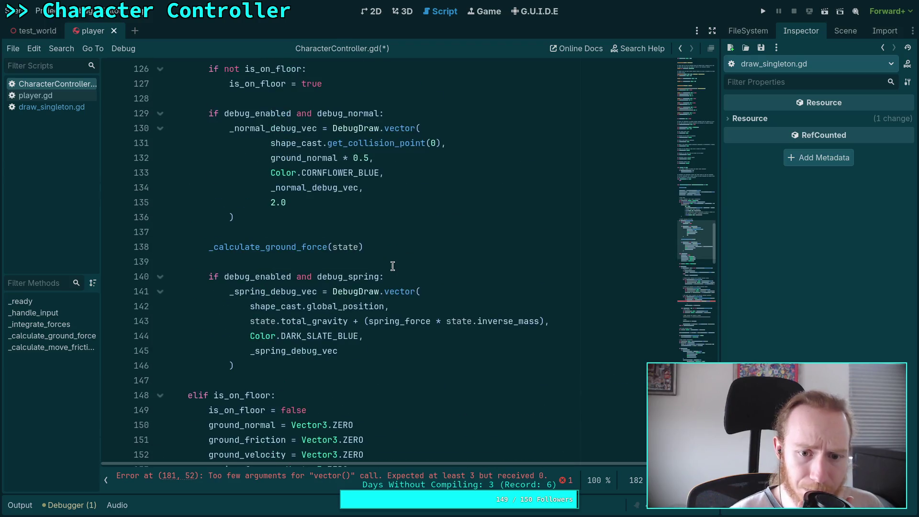
pyautogui.scroll(-3, 394, 272)
pyautogui.scroll(-20, 394, 271)
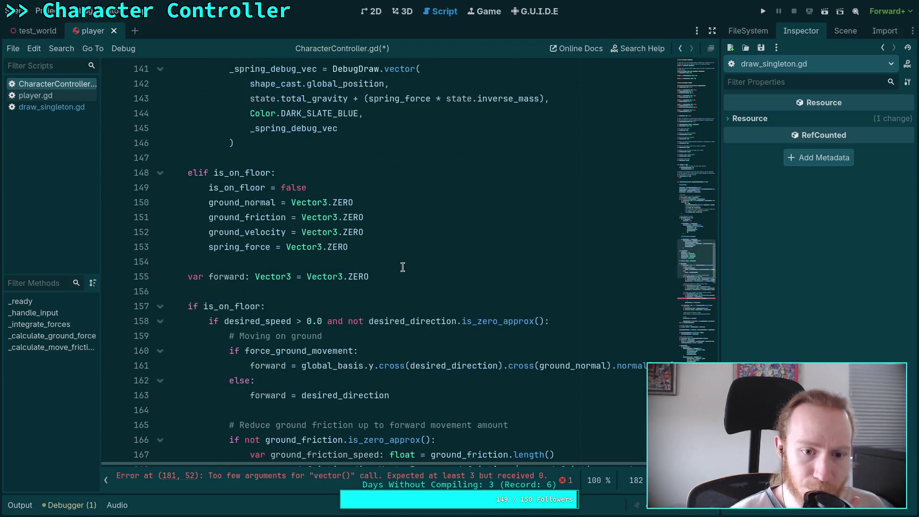
pyautogui.scroll(-5, 410, 264)
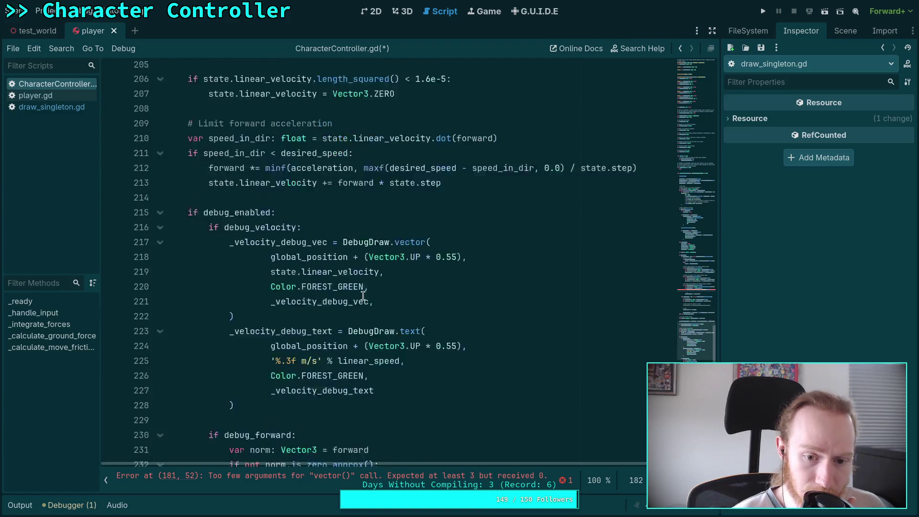
pyautogui.scroll(-4, 303, 265)
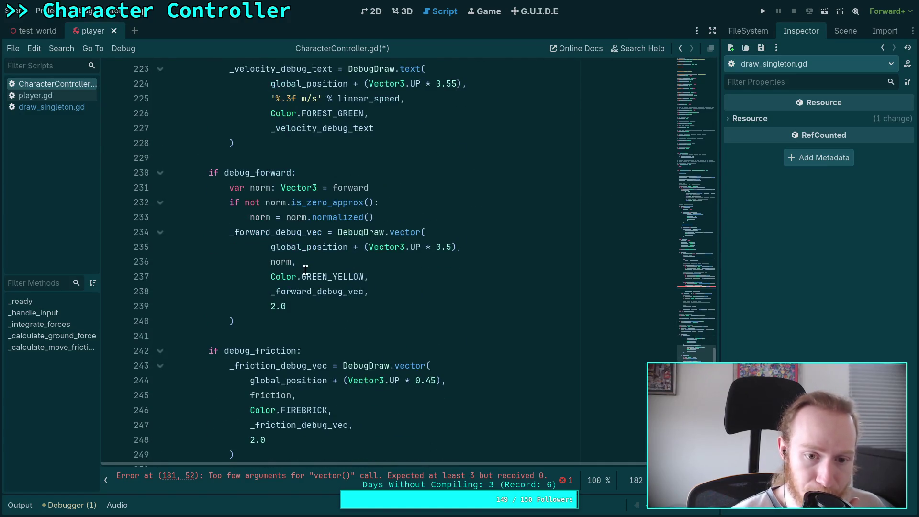
pyautogui.moveTo(270, 247)
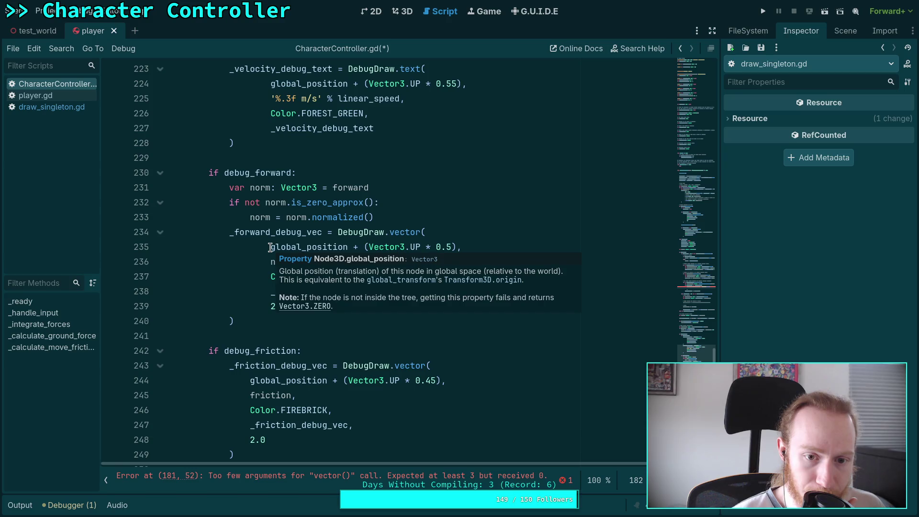
pyautogui.scroll(-3, 271, 247)
pyautogui.moveTo(250, 247); pyautogui.dragTo(266, 306)
pyautogui.rightClick(275, 287)
pyautogui.click(300, 335)
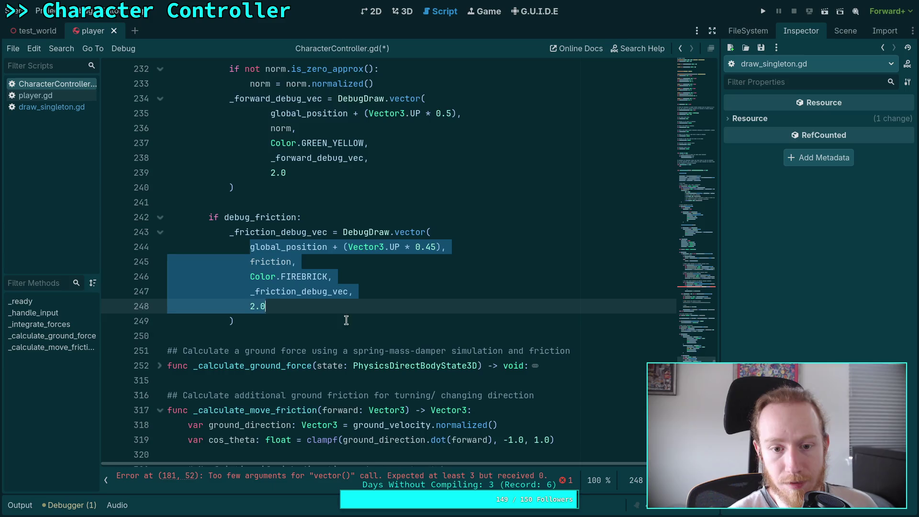
# Paste those arguments into the new vector call and indent them to line up
pyautogui.scroll(15, 409, 301)
pyautogui.scroll(5, 408, 301)
pyautogui.scroll(-2, 383, 287)
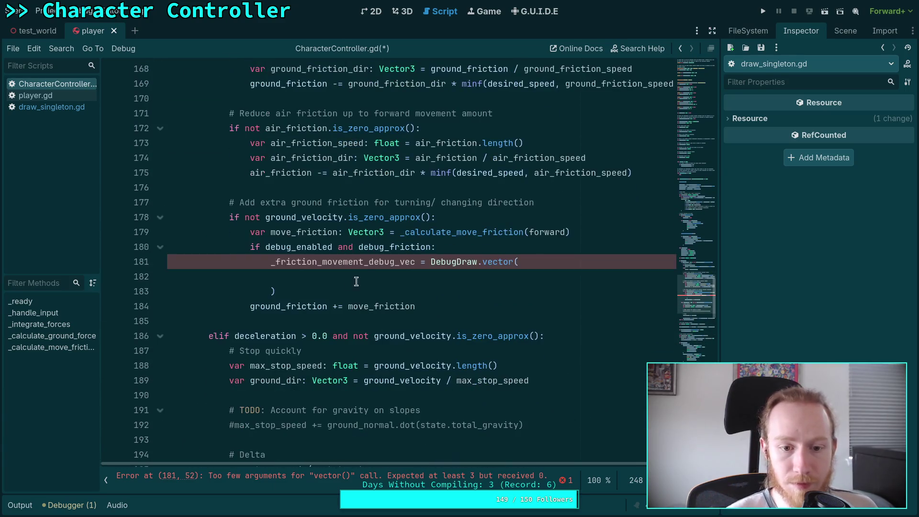
pyautogui.click(367, 279)
pyautogui.hotkey('ctrl', 'v')
pyautogui.moveTo(271, 292); pyautogui.dragTo(266, 336)
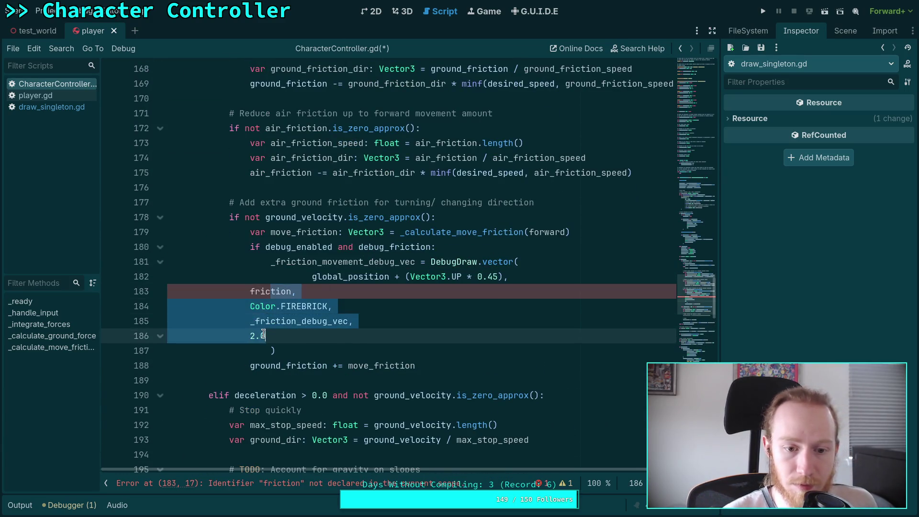
pyautogui.press('Tab')
pyautogui.press('Tab')
pyautogui.press('Tab')
# Swap friction for move_friction and FIREBRICK for DARK_GREEN in the arguments, then save
pyautogui.click(335, 292)
pyautogui.doubleClick(335, 292)
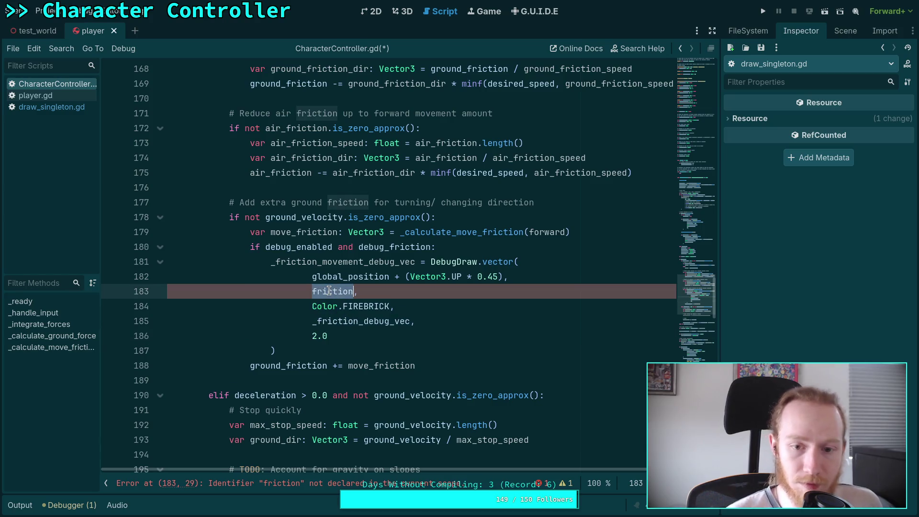
pyautogui.write('move_friction')
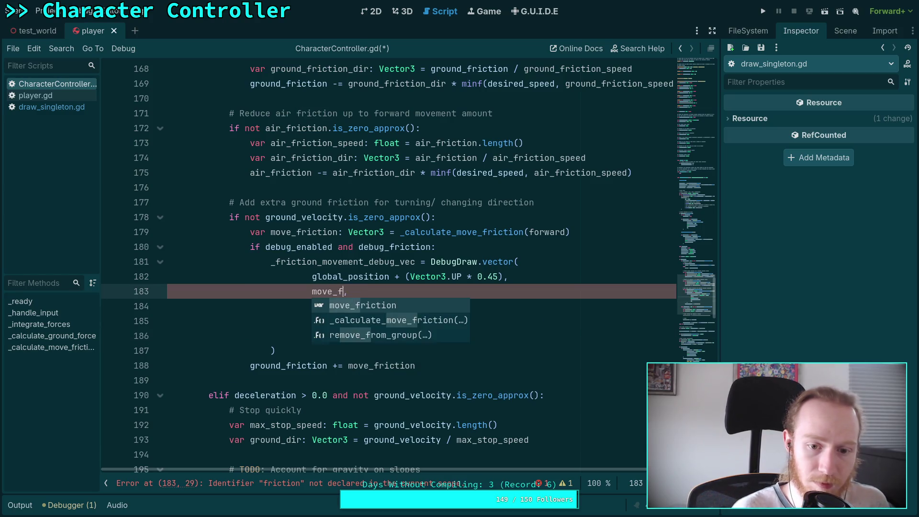
pyautogui.click(356, 269)
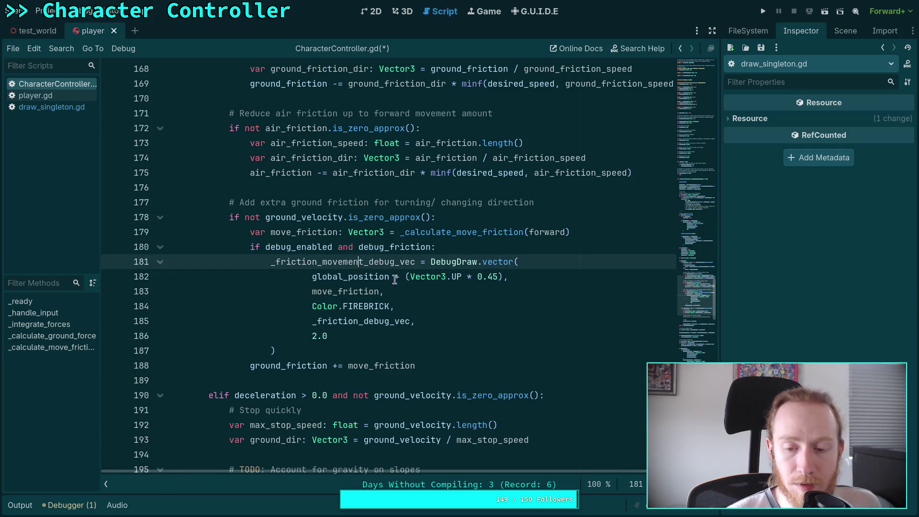
pyautogui.doubleClick(365, 306)
pyautogui.press('BackSpace')
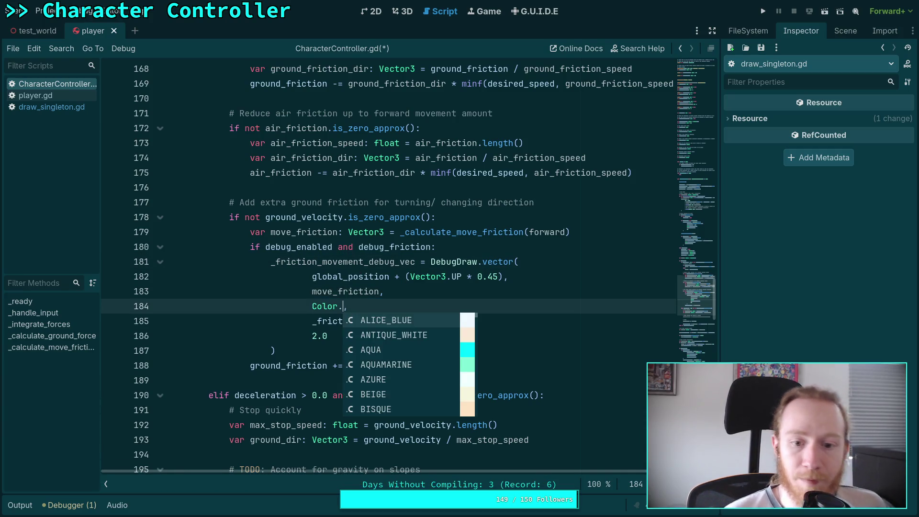
pyautogui.press('Down')
pyautogui.press('Down')
pyautogui.press('Down')
pyautogui.press('Down')
pyautogui.press('Down')
pyautogui.press('Down')
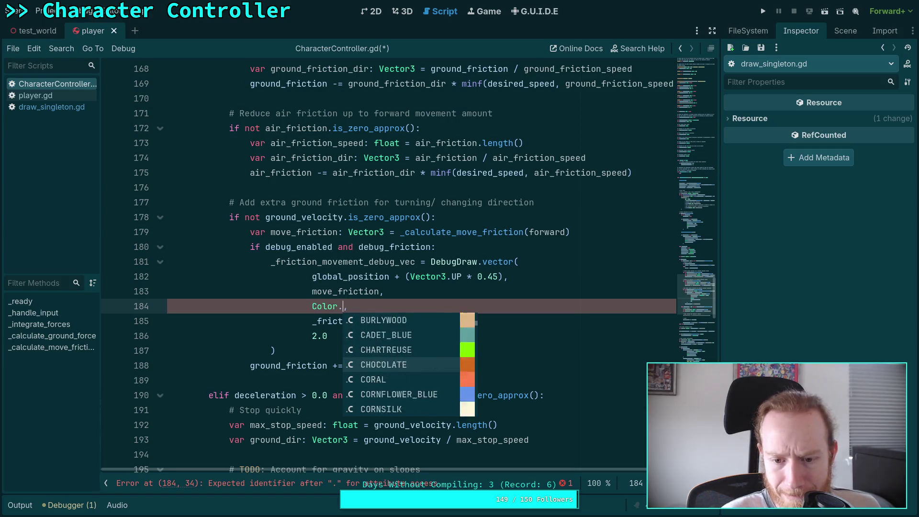
pyautogui.press('Down')
pyautogui.press('Down')
pyautogui.press('Down')
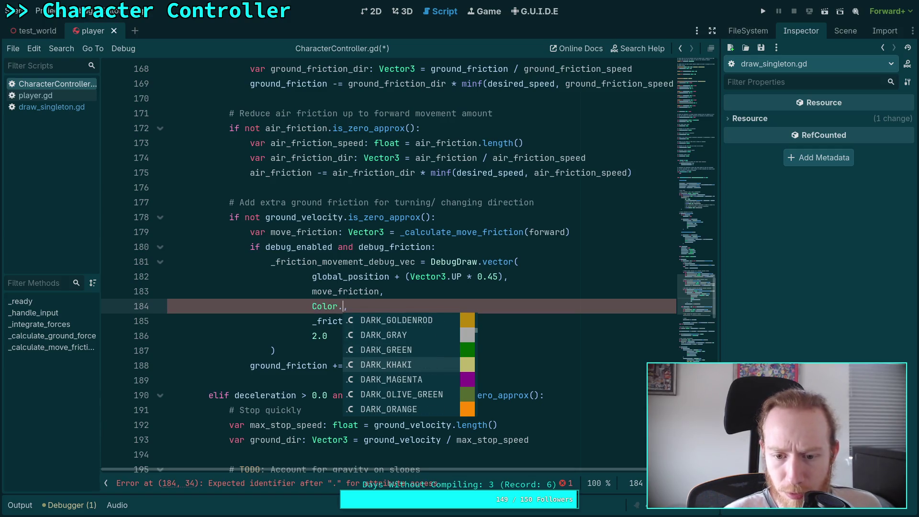
pyautogui.press('Down')
pyautogui.press('Up')
pyautogui.press('Up')
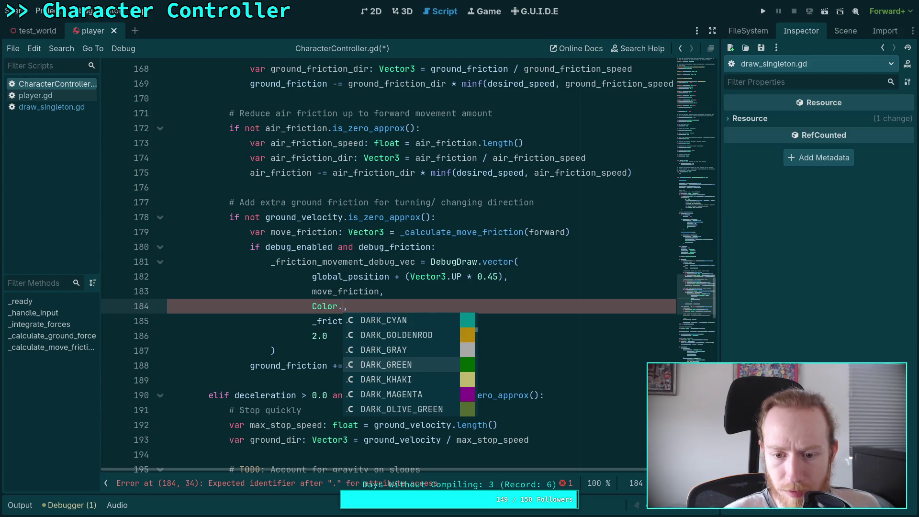
pyautogui.press('Return')
pyautogui.hotkey('ctrl', 's')
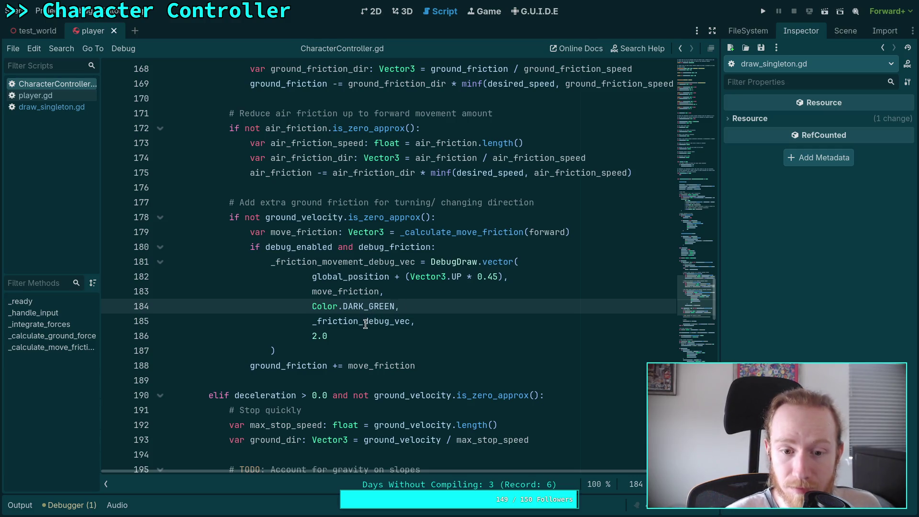
# Rename the assigned debug variable on line 185 to _friction_movement_debug_vec
pyautogui.moveTo(364, 322); pyautogui.dragTo(407, 322)
pyautogui.write('mo')
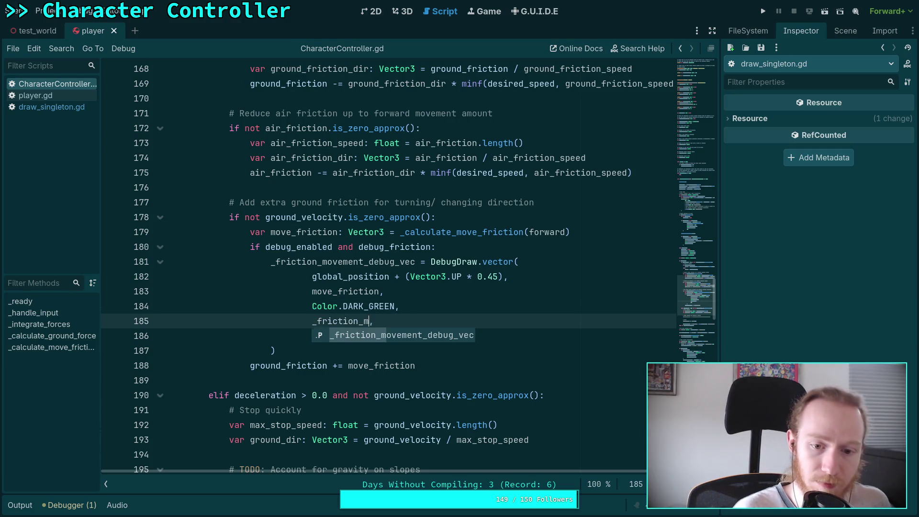
pyautogui.press('Return')
pyautogui.hotkey('ctrl', 'n')
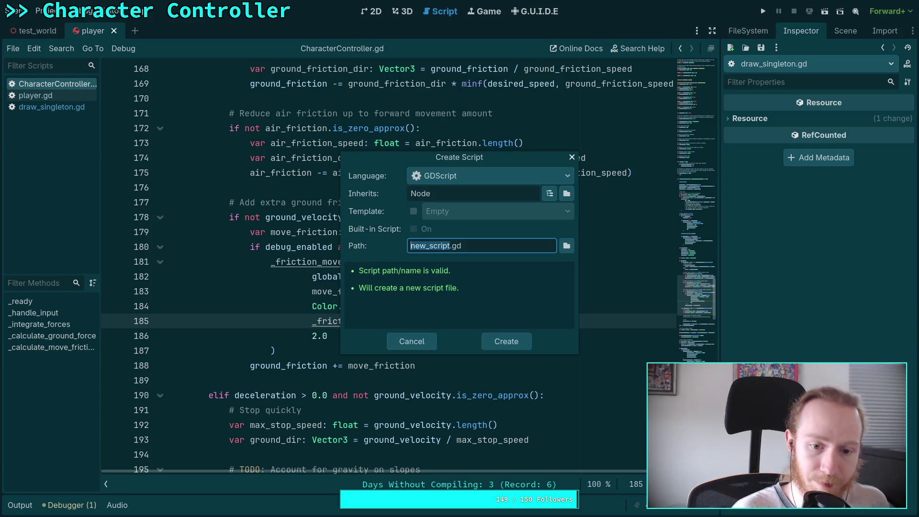
pyautogui.press('Escape')
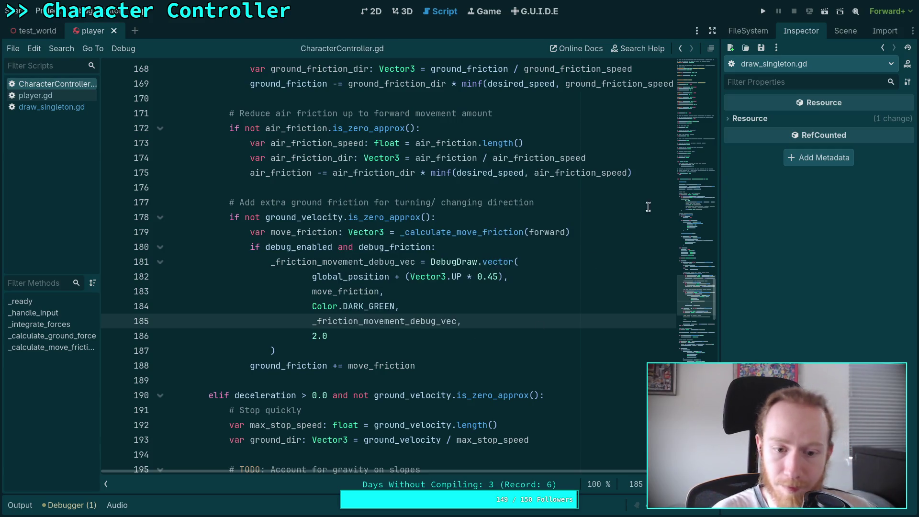
# Run the game and move the player to check the dark-green vector, then stop it
pyautogui.click(763, 11)
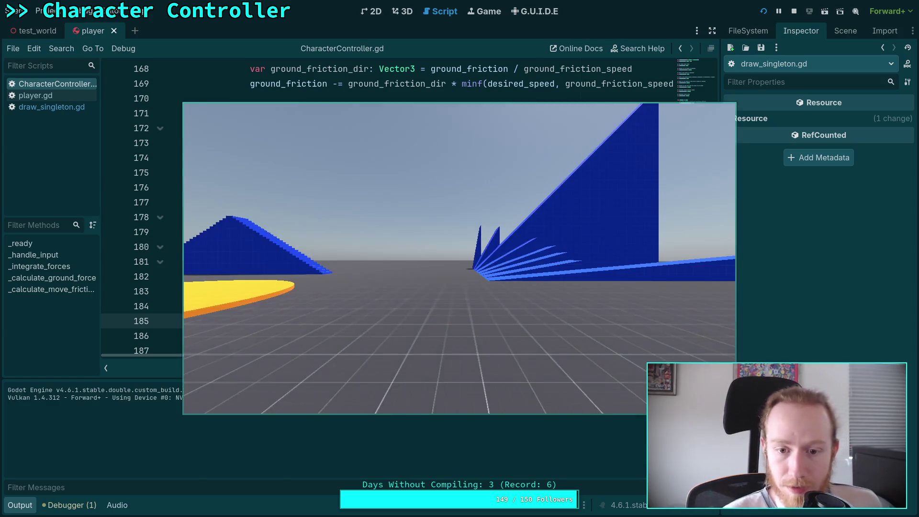
pyautogui.press('w')
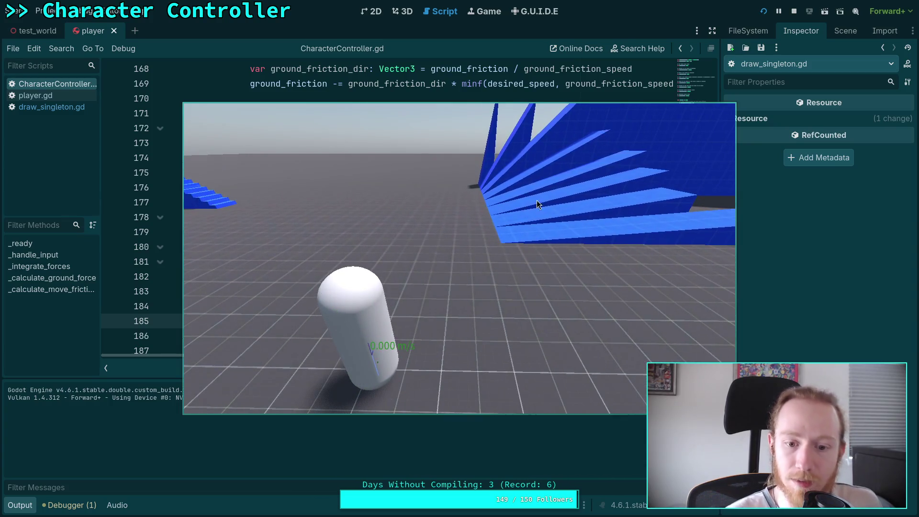
pyautogui.press('Escape')
# Hide the output panel and scroll down to the _calculate_move_friction function
pyautogui.click(29, 507)
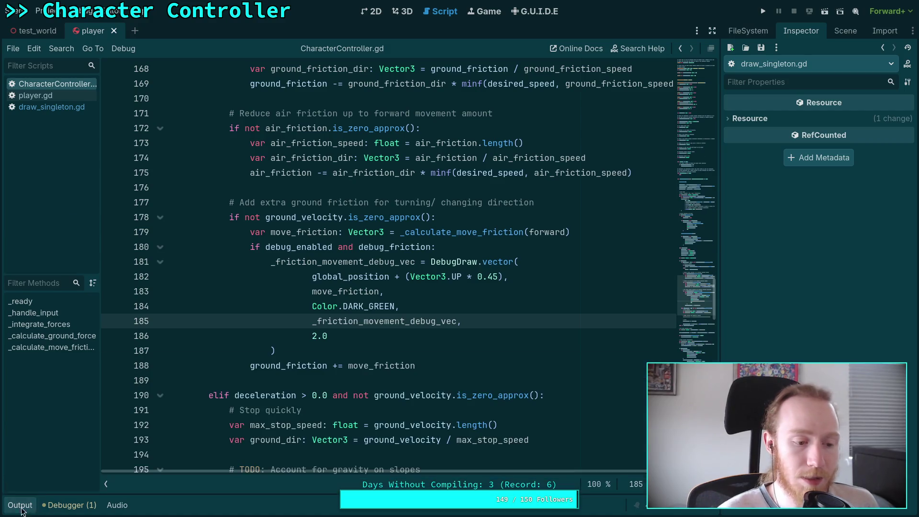
pyautogui.scroll(-3, 369, 336)
pyautogui.scroll(-15, 369, 337)
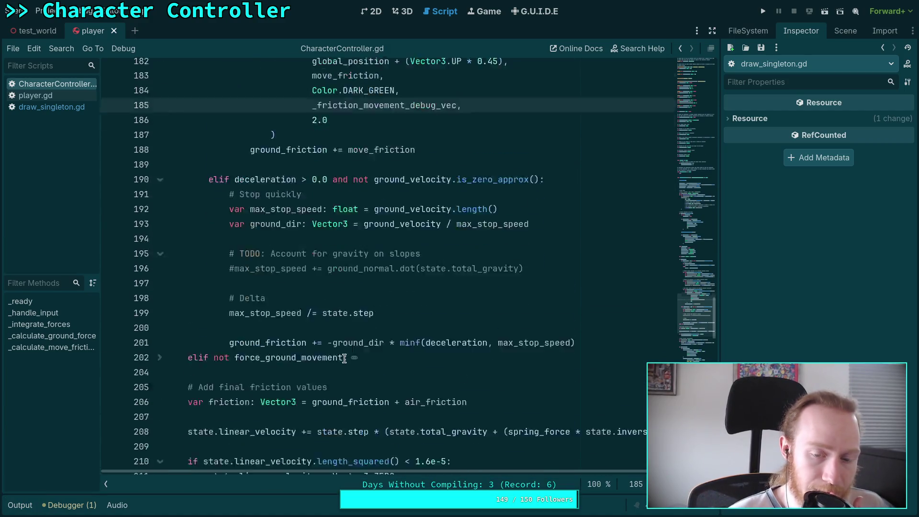
pyautogui.scroll(-6, 359, 336)
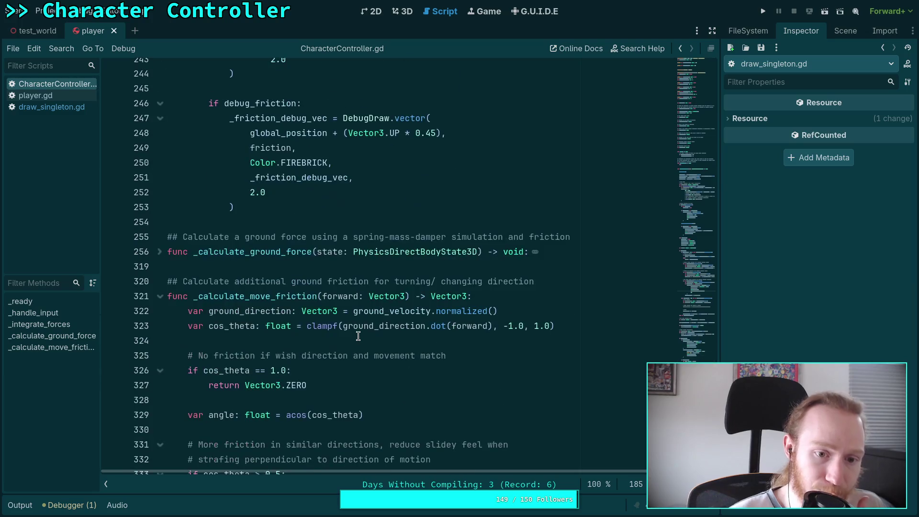
pyautogui.scroll(-2, 358, 336)
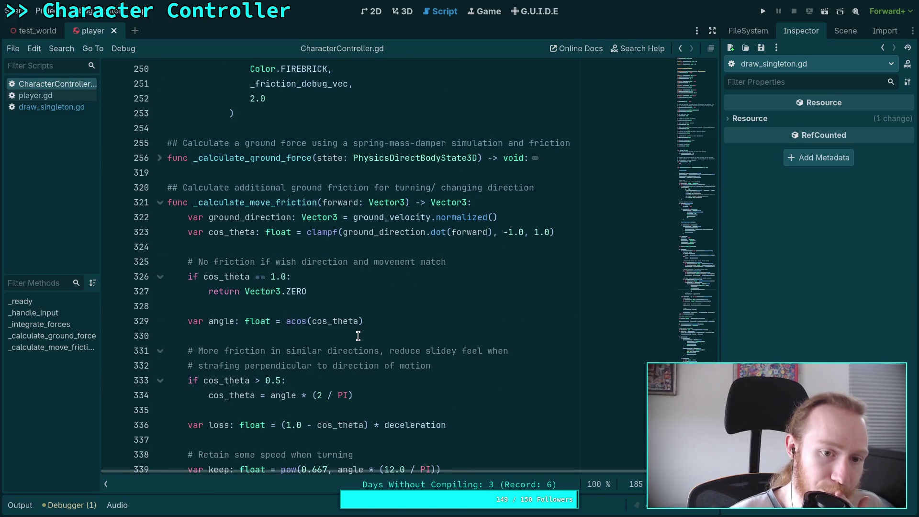
pyautogui.scroll(-3, 358, 336)
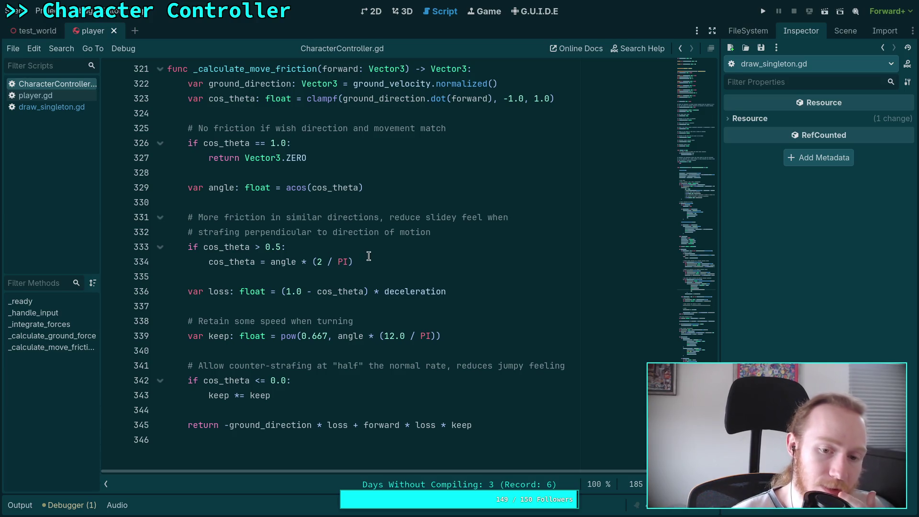
pyautogui.doubleClick(232, 261)
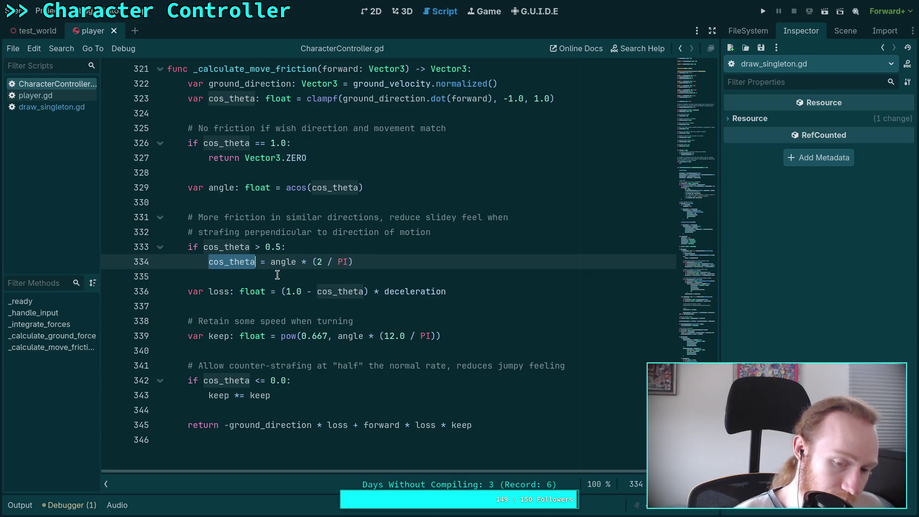
pyautogui.moveTo(190, 380)
pyautogui.mouseDown()
pyautogui.moveTo(234, 394)
pyautogui.moveTo(282, 395)
pyautogui.mouseUp()
pyautogui.click(285, 393)
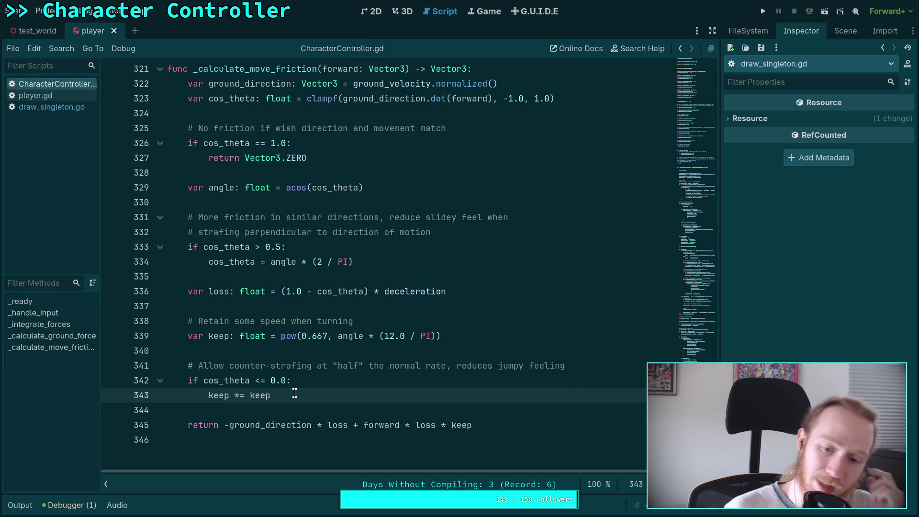
# Change the keep exponent on line 339 from 12.0 / PI to 15.0 / PI
pyautogui.click(391, 336)
pyautogui.press('Delete')
pyautogui.write('5')
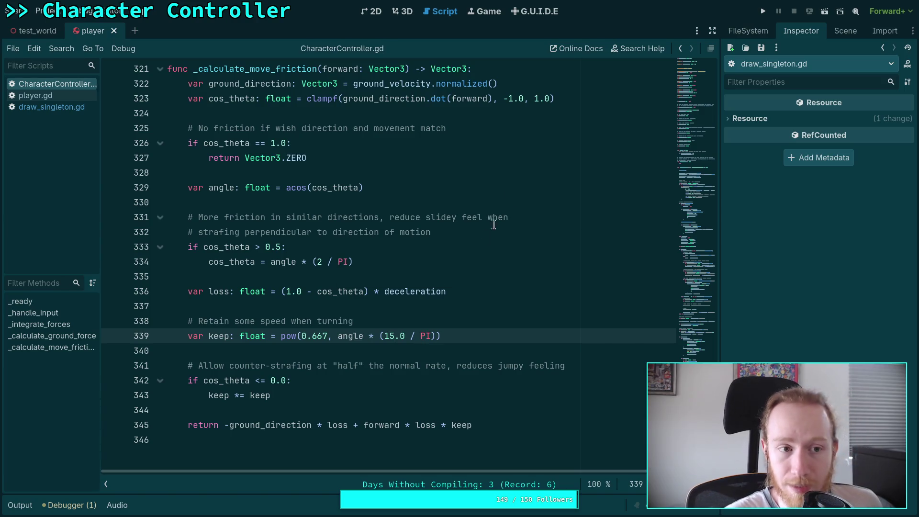
# Play-test the change by moving the player forward, then stop the game
pyautogui.click(763, 11)
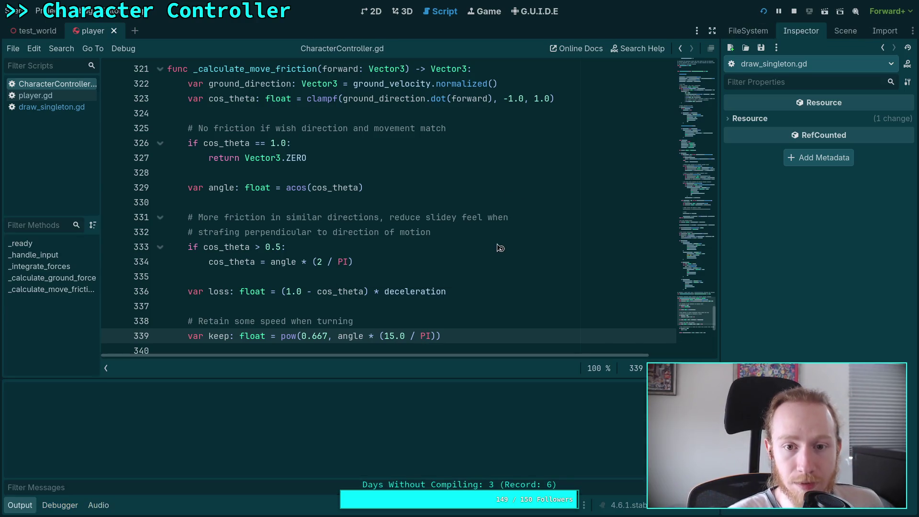
pyautogui.press('w')
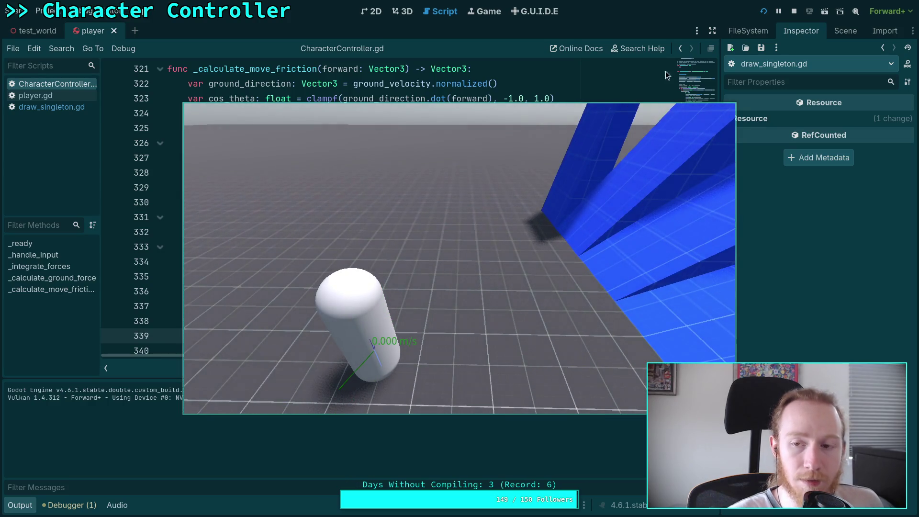
pyautogui.click(795, 11)
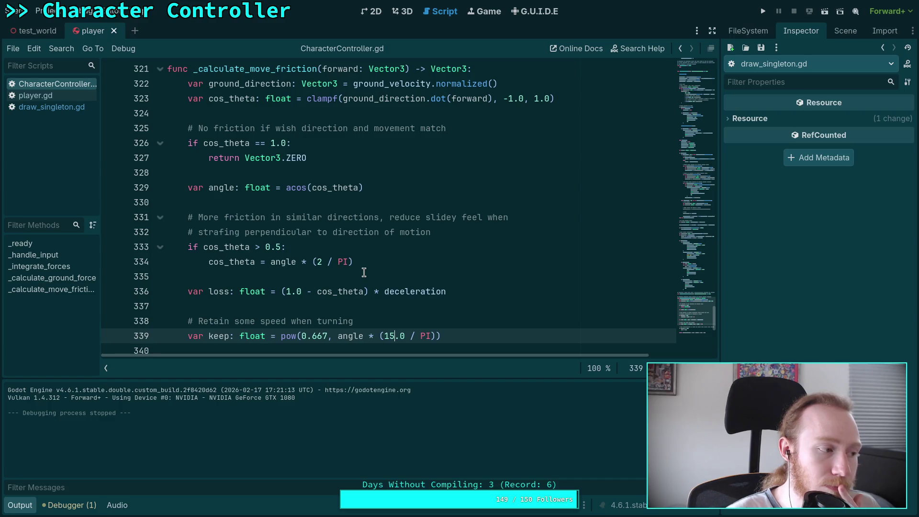
# Change the turning exponent on line 339 from 15.0 back to 12.0 / PI
pyautogui.click(306, 305)
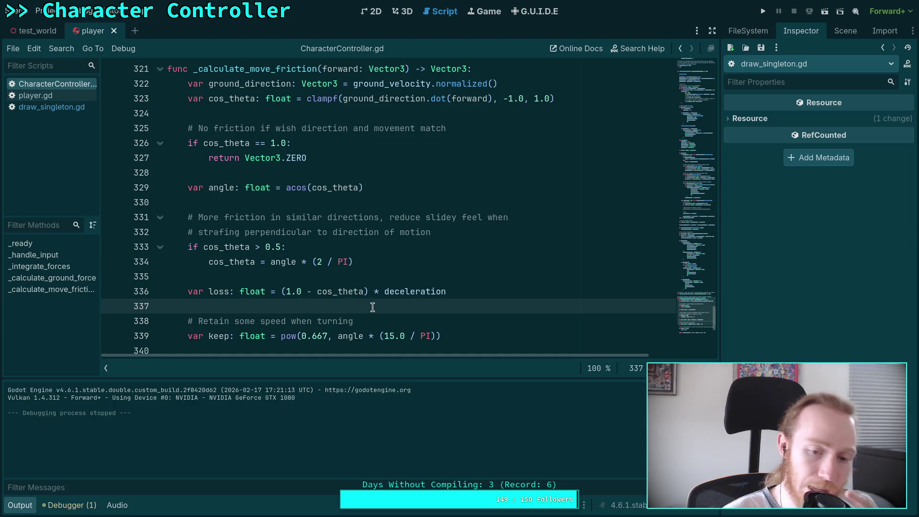
pyautogui.scroll(-1, 375, 298)
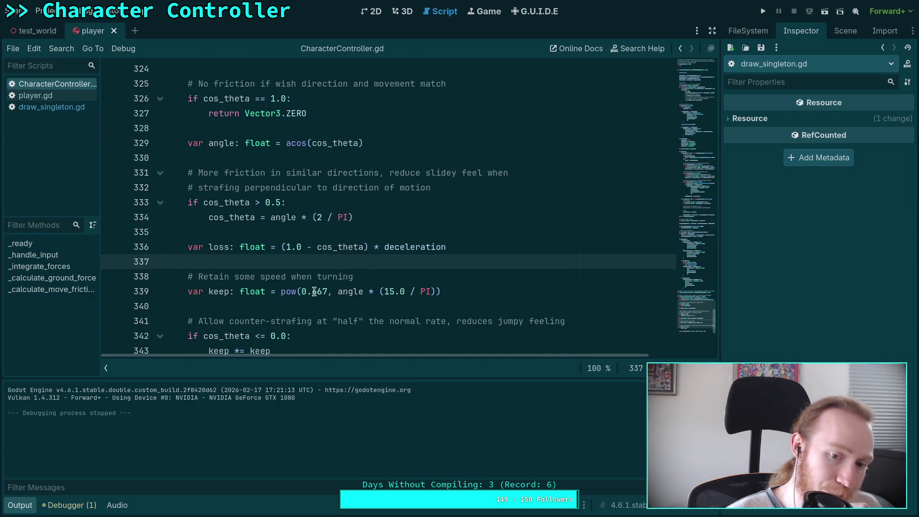
pyautogui.doubleClick(318, 291)
pyautogui.click(387, 291)
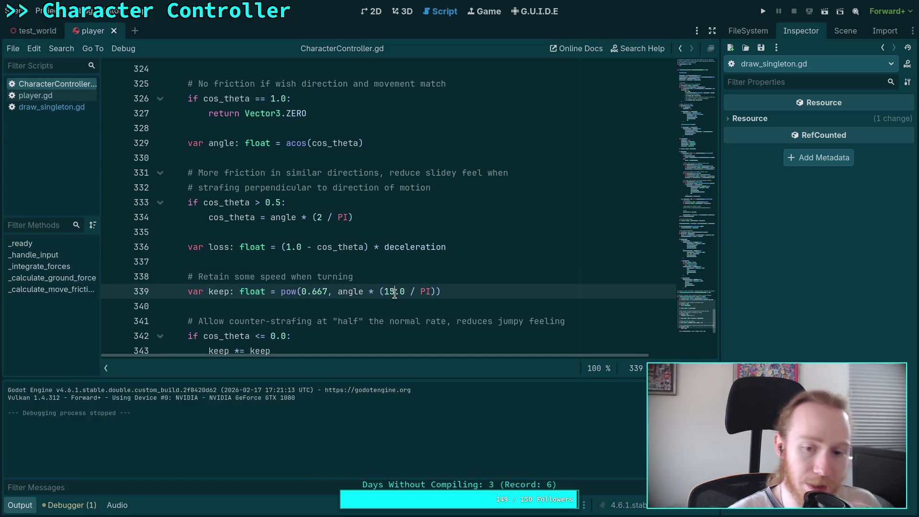
pyautogui.moveTo(389, 291); pyautogui.dragTo(393, 295)
pyautogui.write('2')
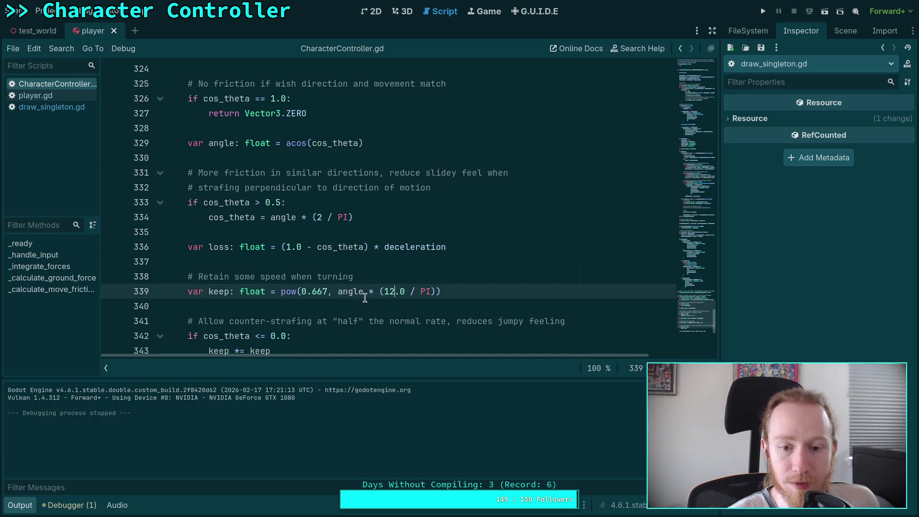
# Change the retained-speed base from 0.667 to 0.8, save the script, and start a new play-test
pyautogui.doubleClick(324, 292)
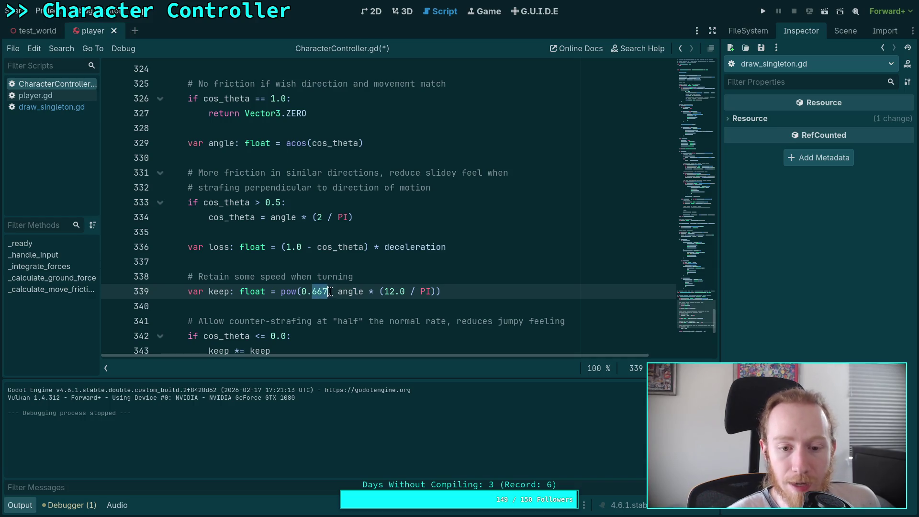
pyautogui.write('9')
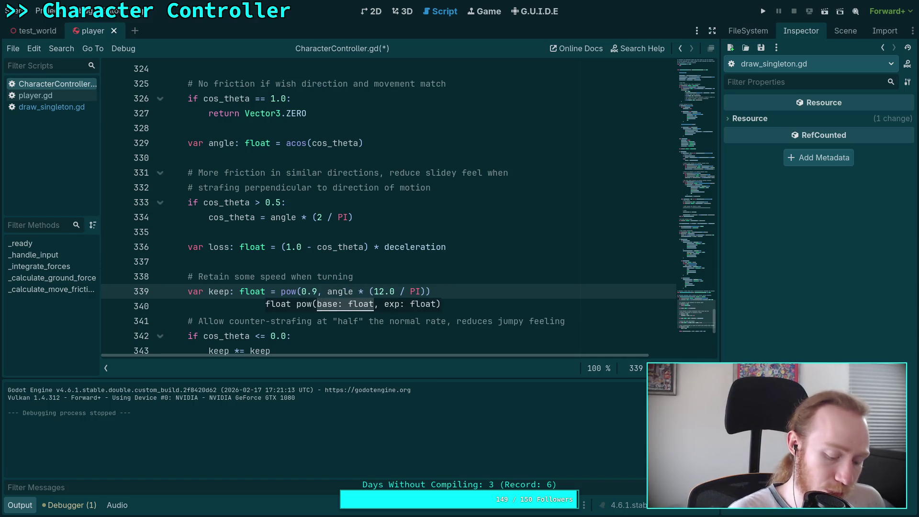
pyautogui.press('BackSpace')
pyautogui.write('8')
pyautogui.hotkey('ctrl', 's')
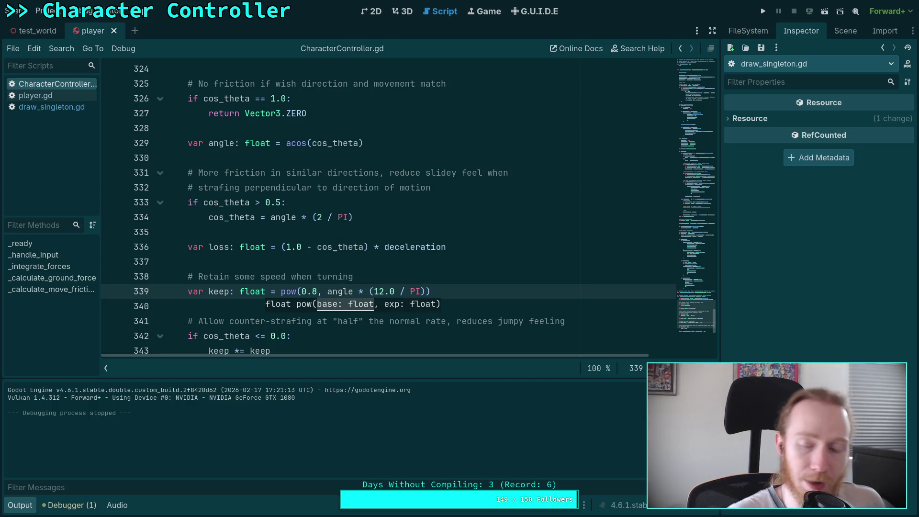
pyautogui.click(763, 11)
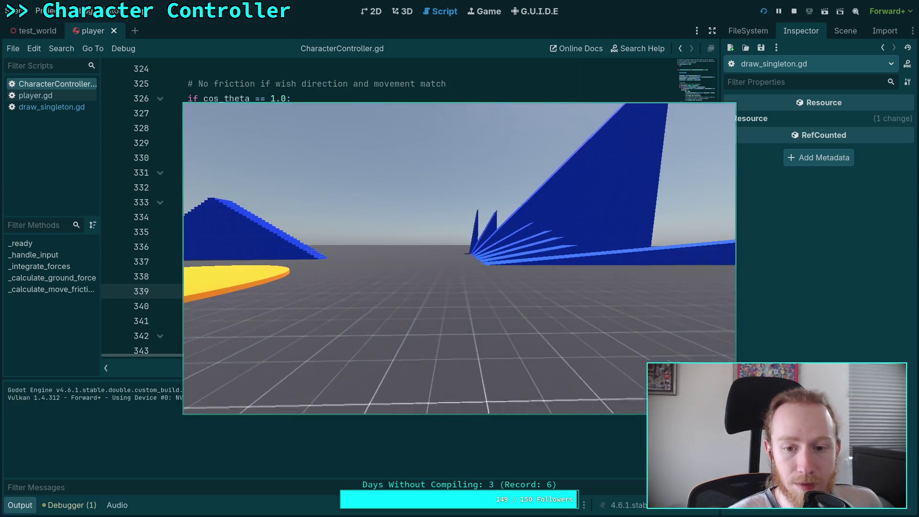
pyautogui.press('w')
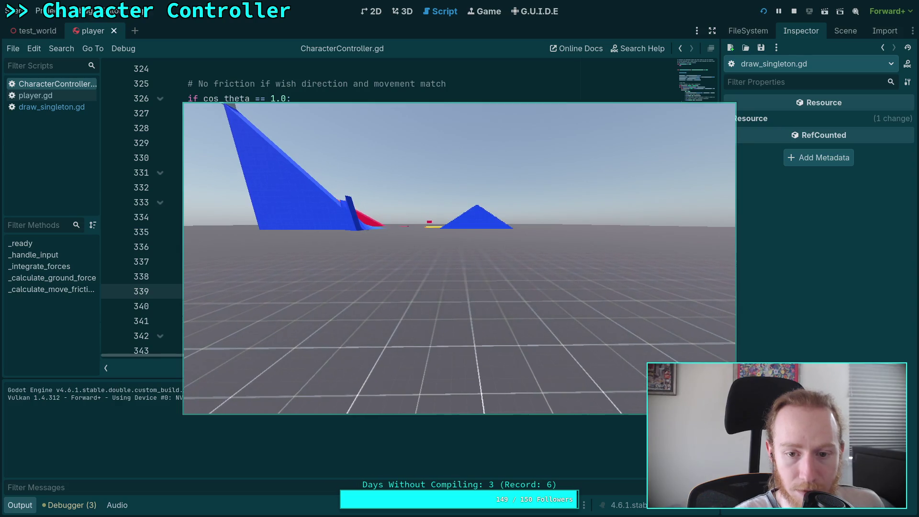
pyautogui.click(794, 12)
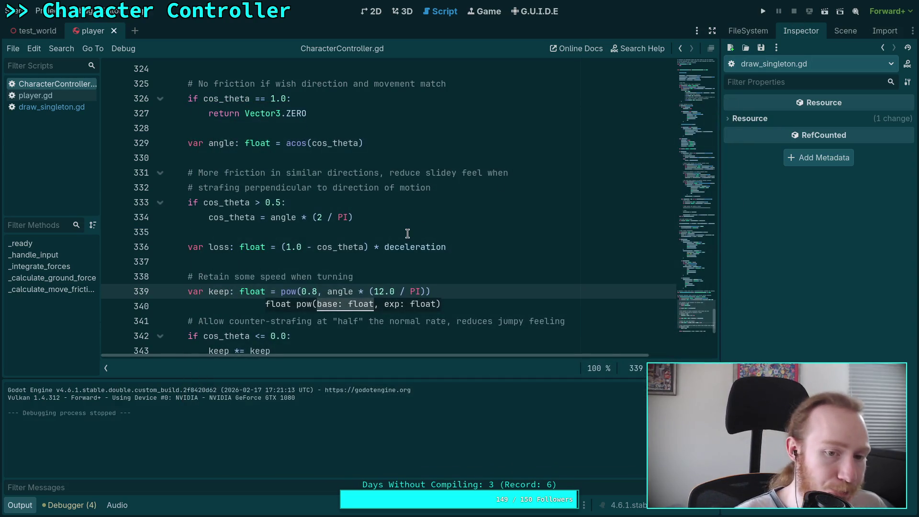
# Collapse the Output panel and scroll up to line 321 to show all of _calculate_move_friction
pyautogui.press('Down')
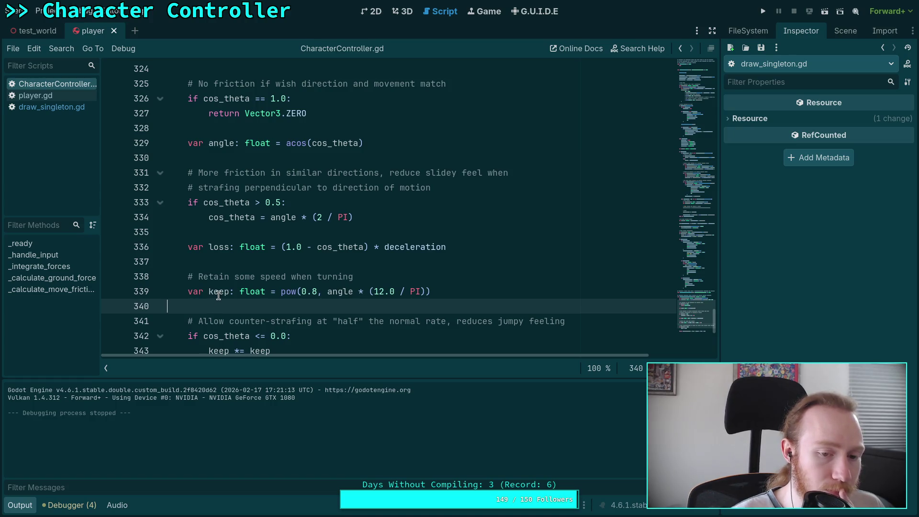
pyautogui.scroll(-1, 218, 295)
pyautogui.click(20, 505)
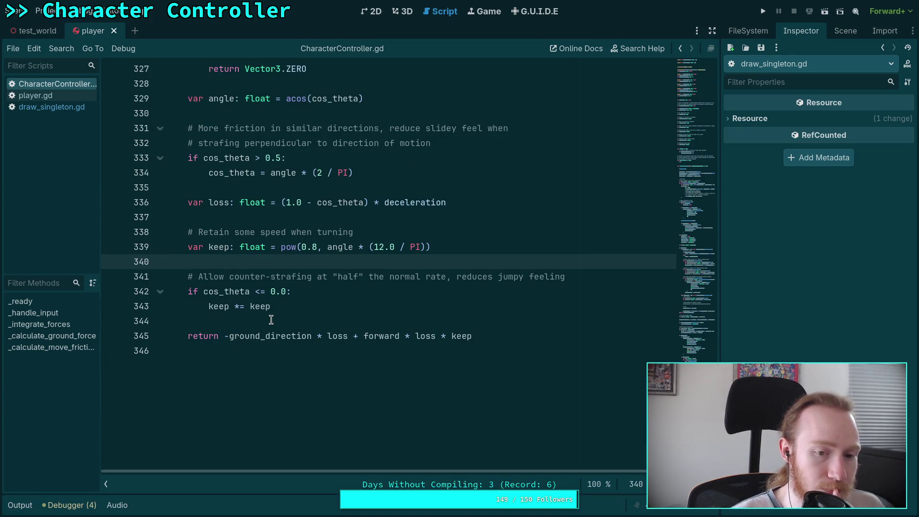
pyautogui.click(247, 322)
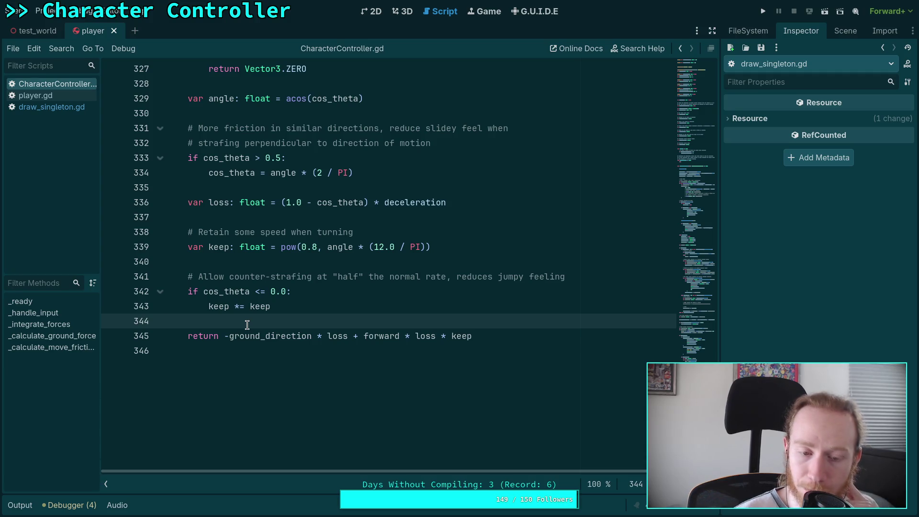
pyautogui.scroll(2, 247, 325)
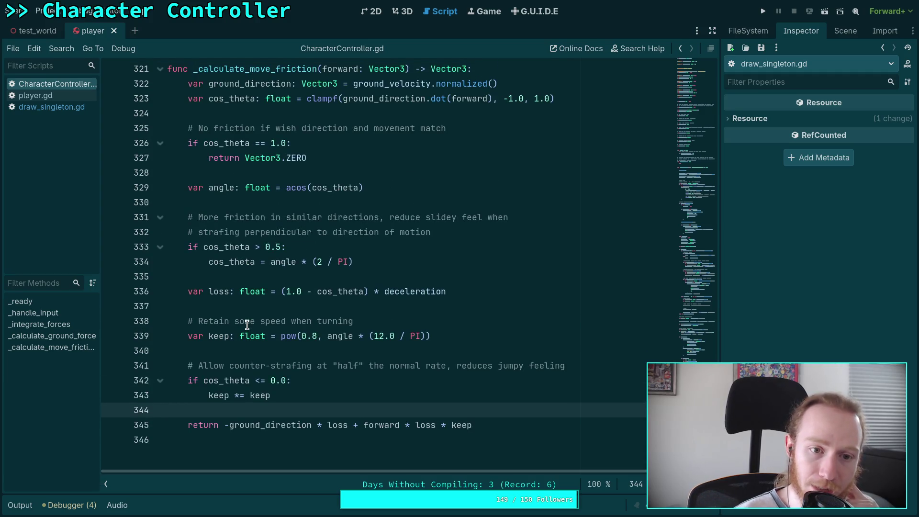
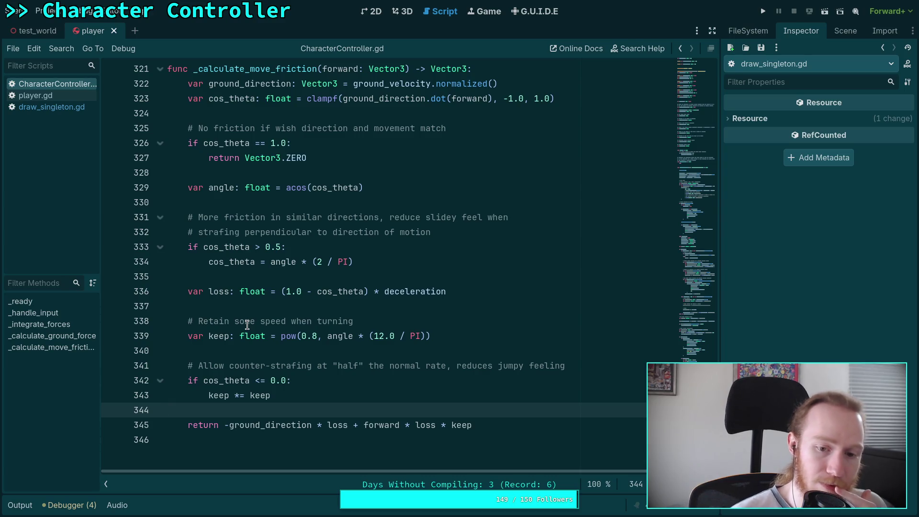
# Change the pow base on line 339 to 0.9 and playtest the character's turning
pyautogui.click(315, 336)
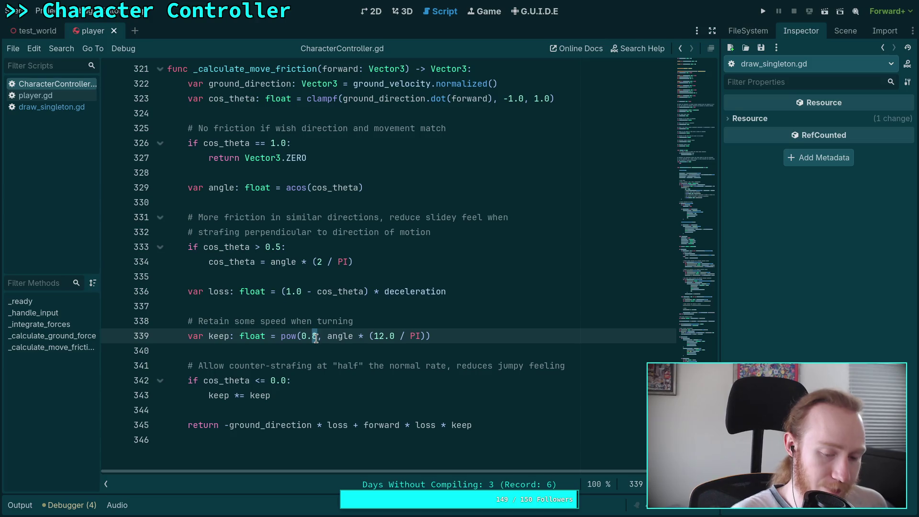
pyautogui.write('9')
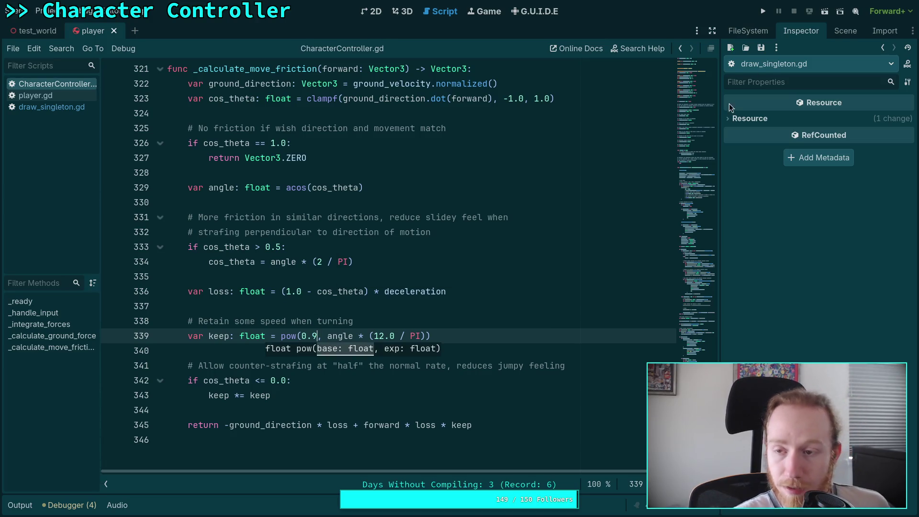
pyautogui.press('F5')
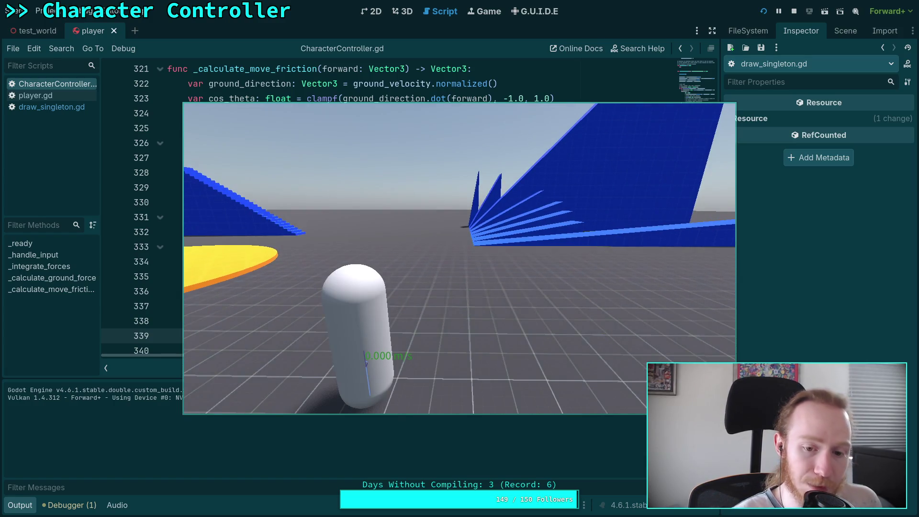
pyautogui.press('w')
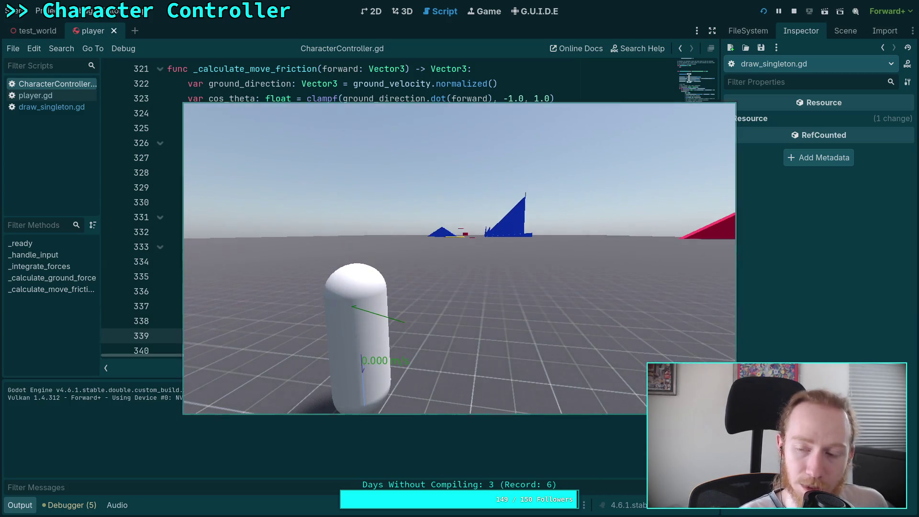
pyautogui.click(794, 11)
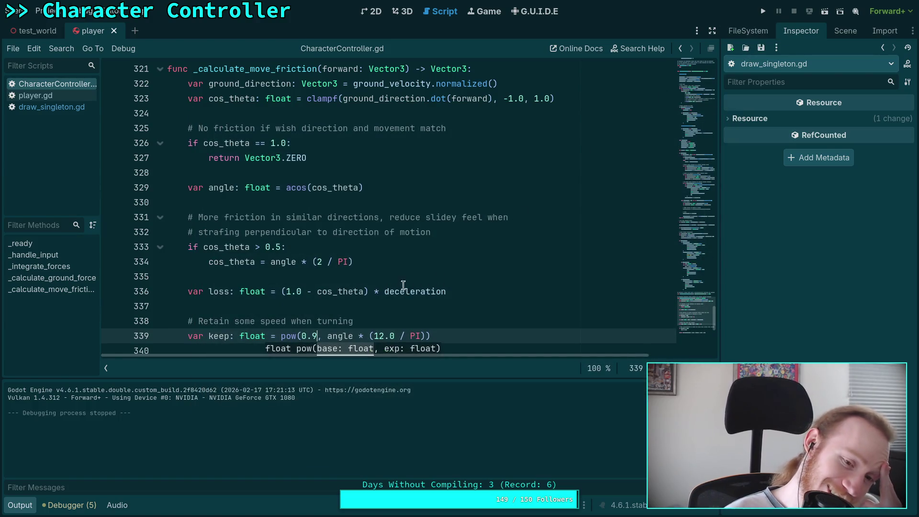
# Hide the Output panel and playtest moving and turning while watching the m/s readout
pyautogui.scroll(-1, 511, 240)
pyautogui.click(29, 506)
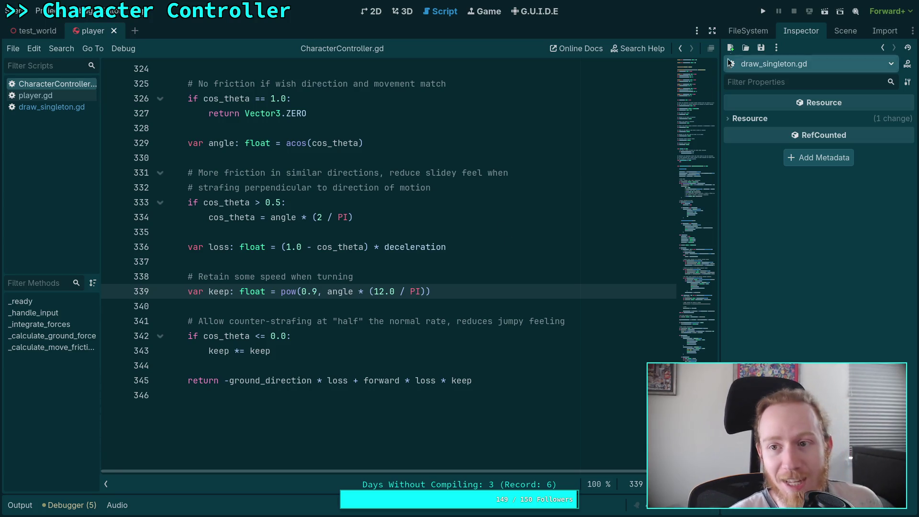
pyautogui.click(763, 11)
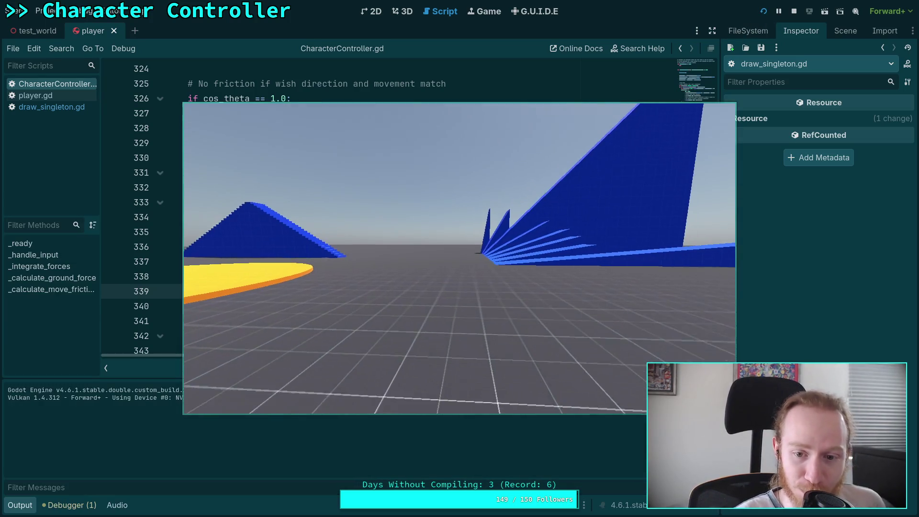
pyautogui.press('w')
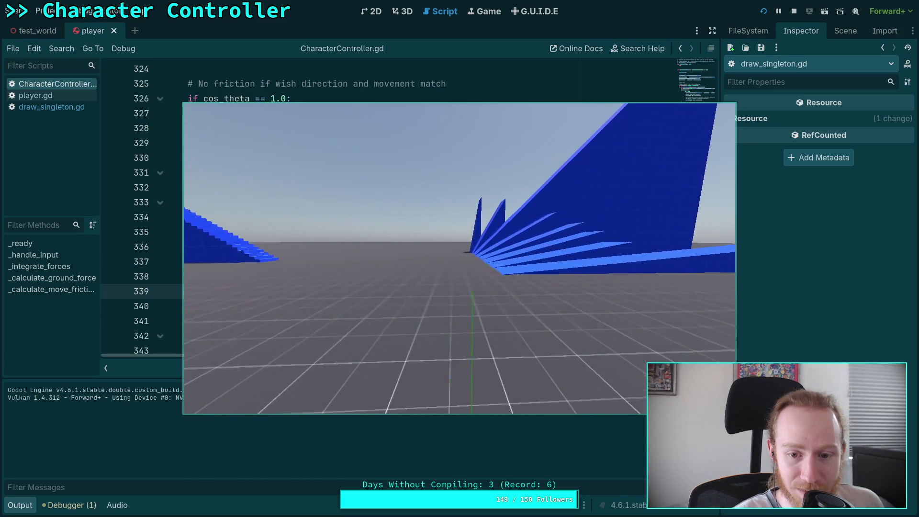
pyautogui.press('a')
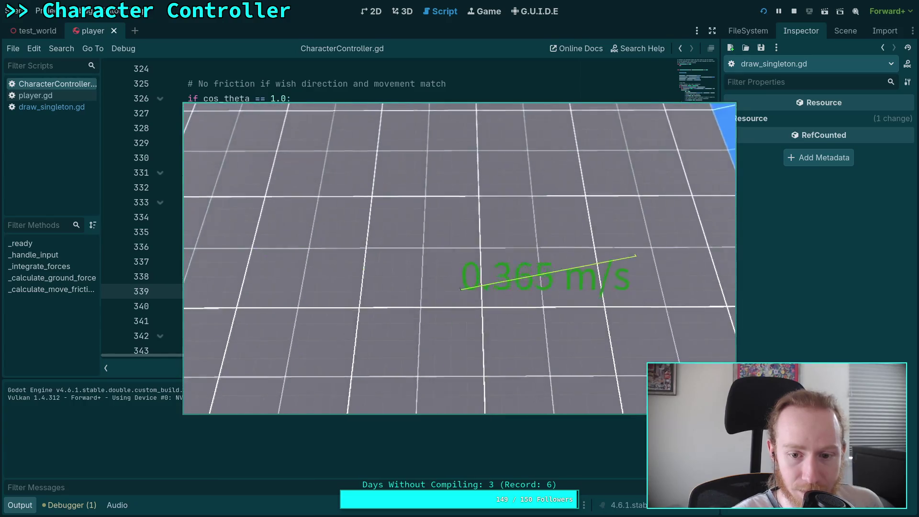
pyautogui.press('Escape')
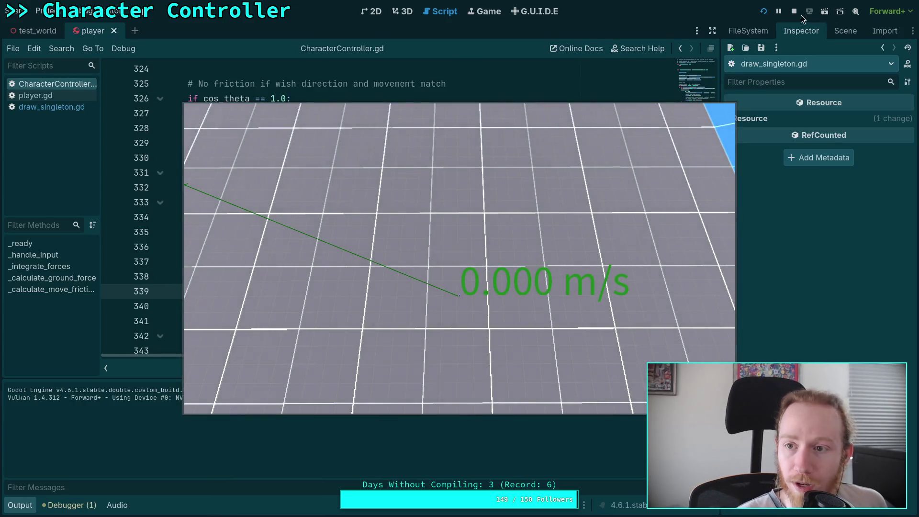
pyautogui.click(795, 12)
# Playtest again with sharp turns across the grid floor, then show the 3D view
pyautogui.scroll(-3, 478, 261)
pyautogui.scroll(5, 455, 260)
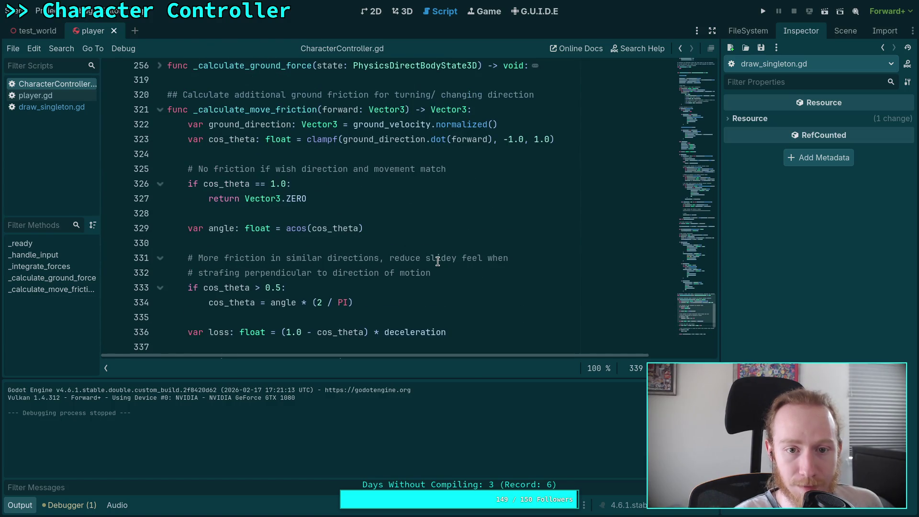
pyautogui.scroll(-2, 437, 261)
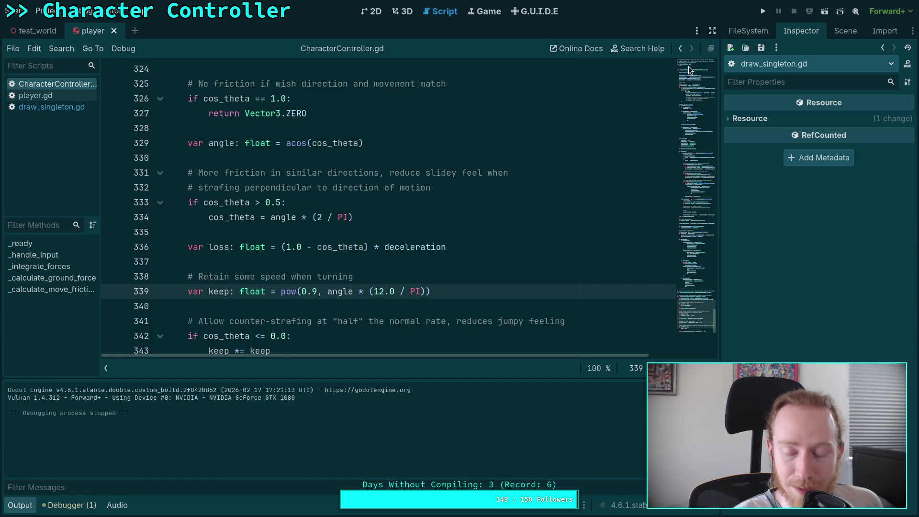
pyautogui.click(763, 11)
pyautogui.press('w')
pyautogui.press('w')
pyautogui.press('w')
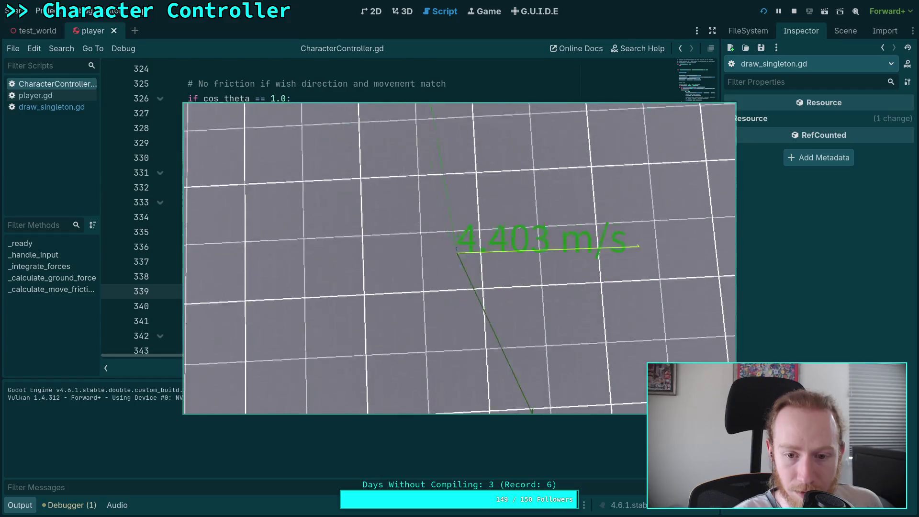
pyautogui.press('w')
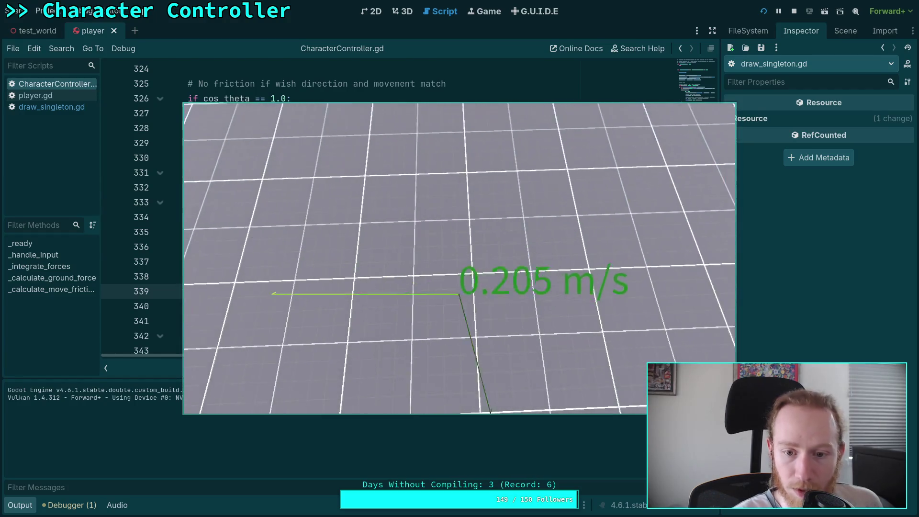
pyautogui.press('F8')
pyautogui.click(404, 12)
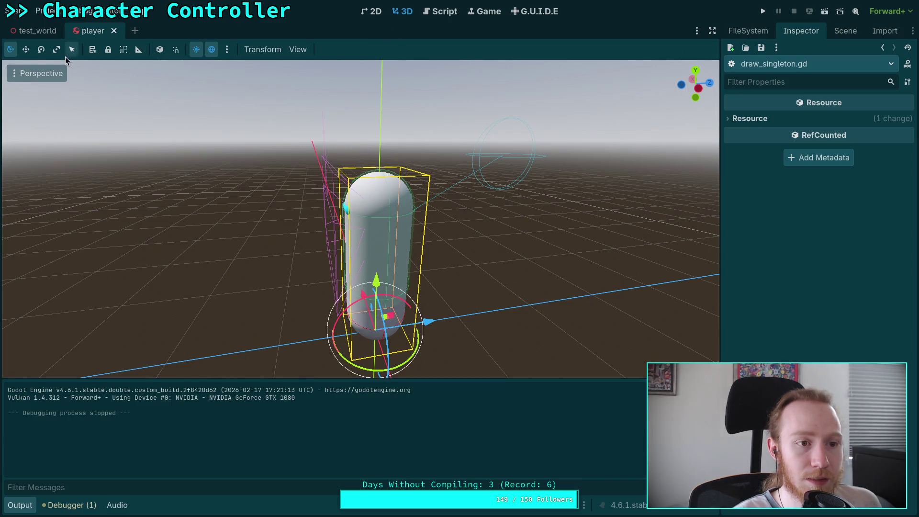
# Return to the Script workspace and open player.gd from the script list
pyautogui.moveTo(39, 26)
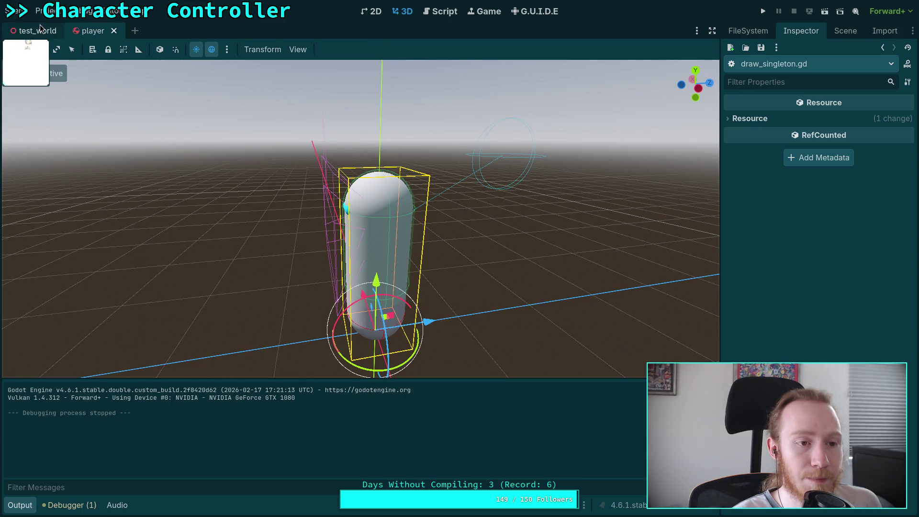
pyautogui.click(444, 11)
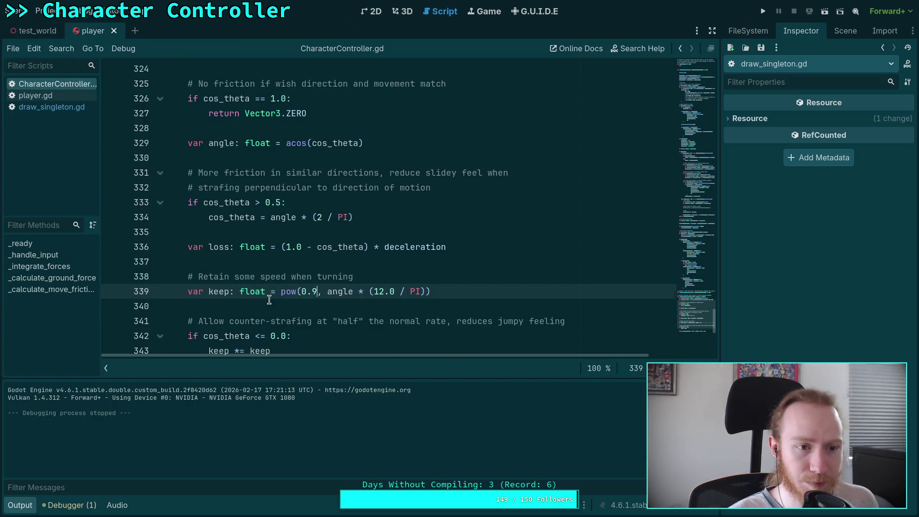
pyautogui.scroll(-5, 267, 298)
pyautogui.scroll(4, 183, 215)
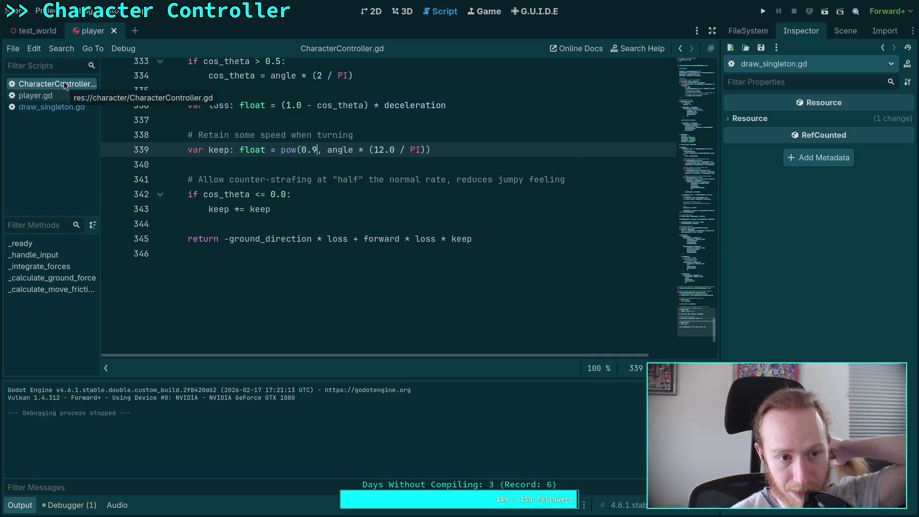
pyautogui.click(33, 95)
# Inspect the .normalized() call on line 71 in player.gd's _handle_input
pyautogui.scroll(-10, 469, 237)
pyautogui.scroll(-5, 468, 237)
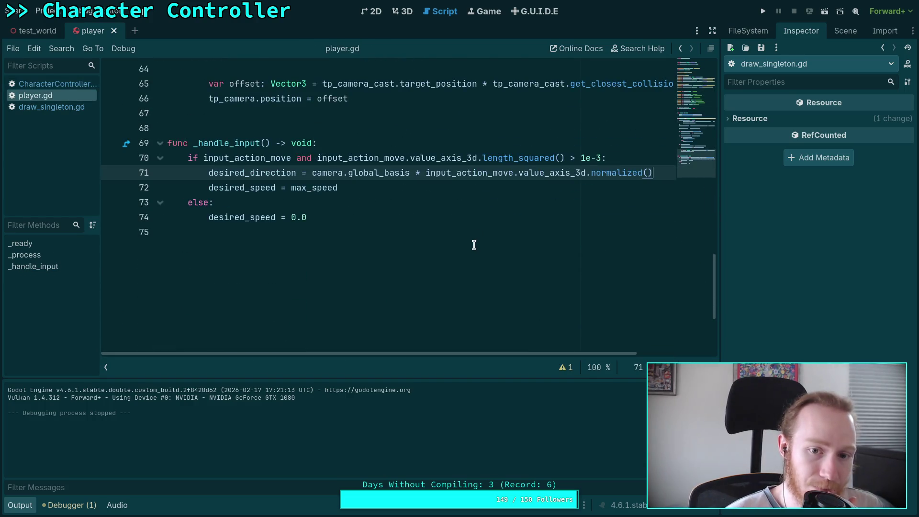
pyautogui.scroll(2, 475, 244)
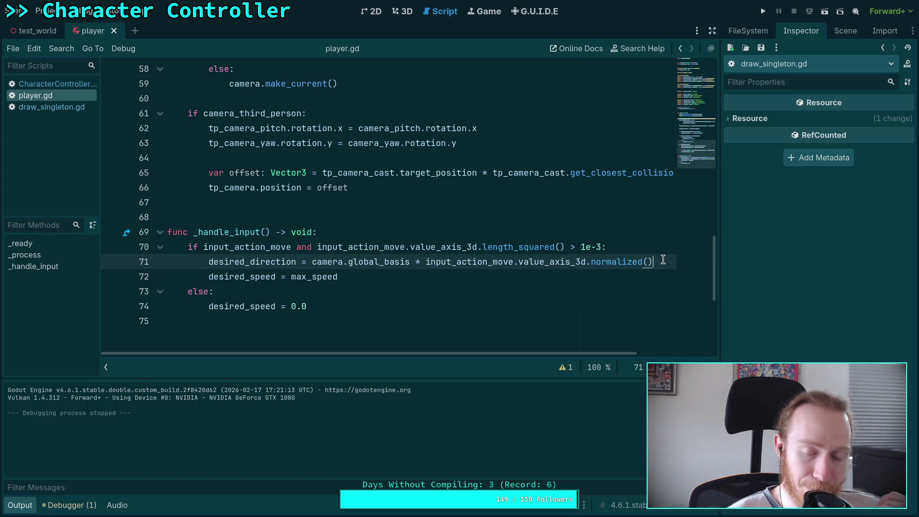
pyautogui.moveTo(586, 263); pyautogui.dragTo(665, 263)
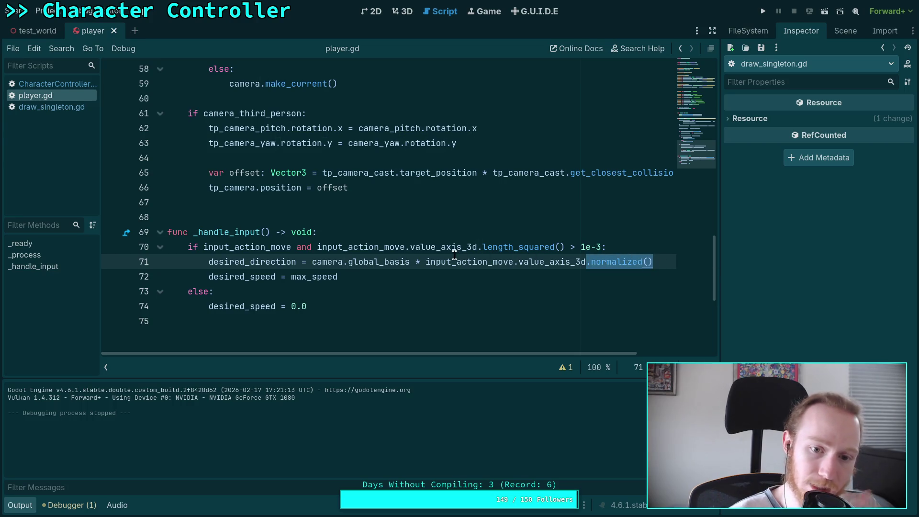
pyautogui.click(395, 238)
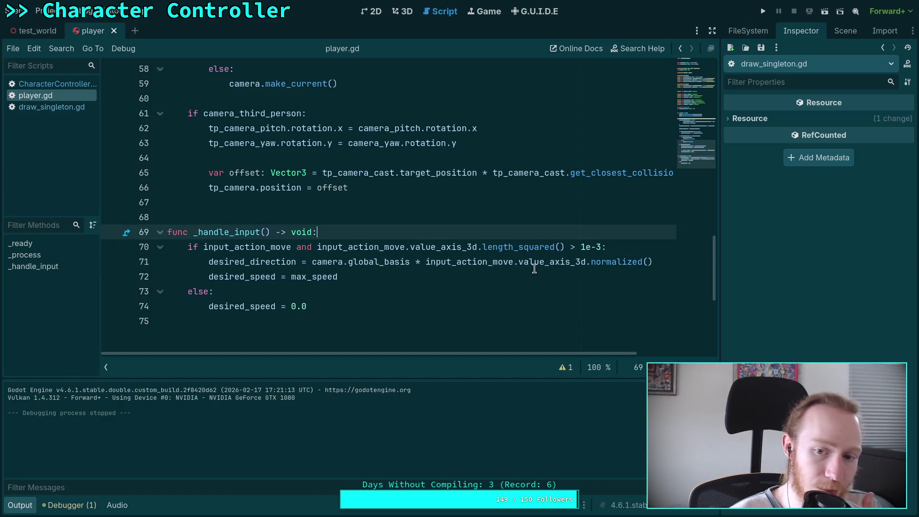
pyautogui.moveTo(587, 261)
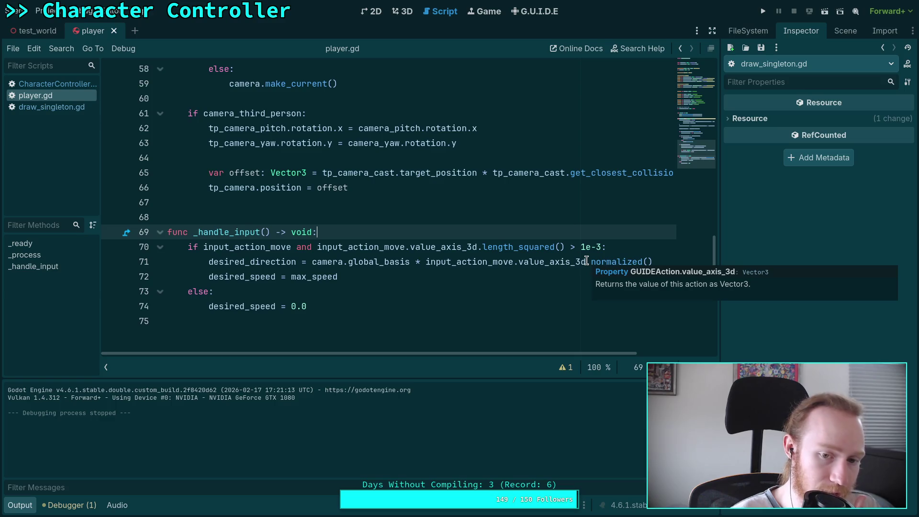
pyautogui.click(651, 261)
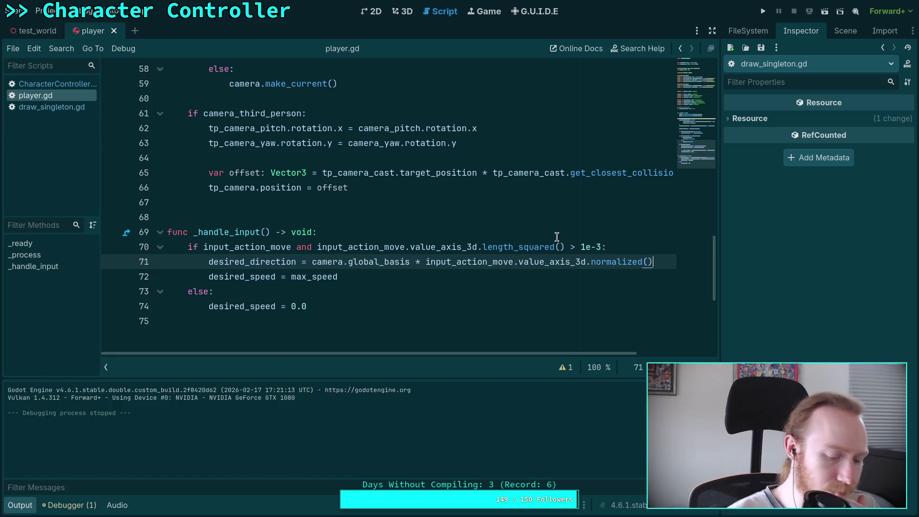
pyautogui.hotkey('alt', 'Tab')
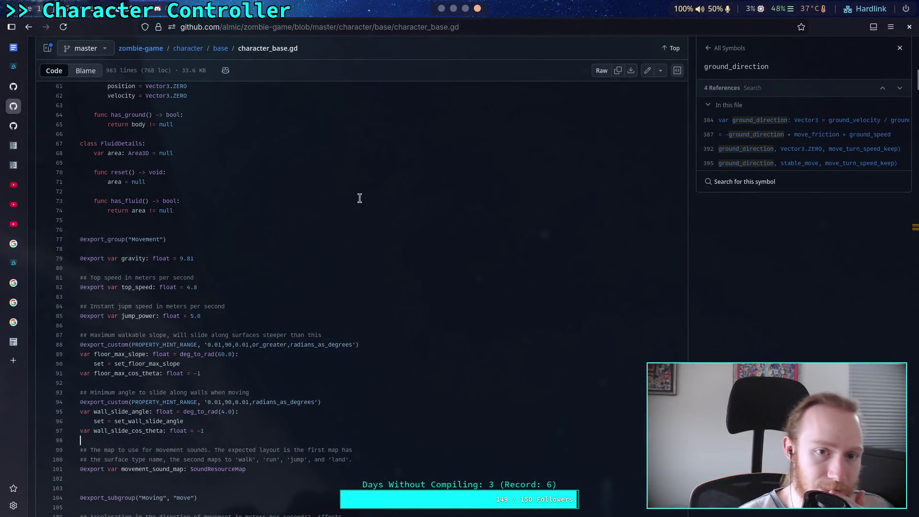
# Navigate the zombie-game repo from character/base to player/player.gd on GitHub
pyautogui.scroll(10, 383, 210)
pyautogui.click(232, 41)
pyautogui.click(192, 100)
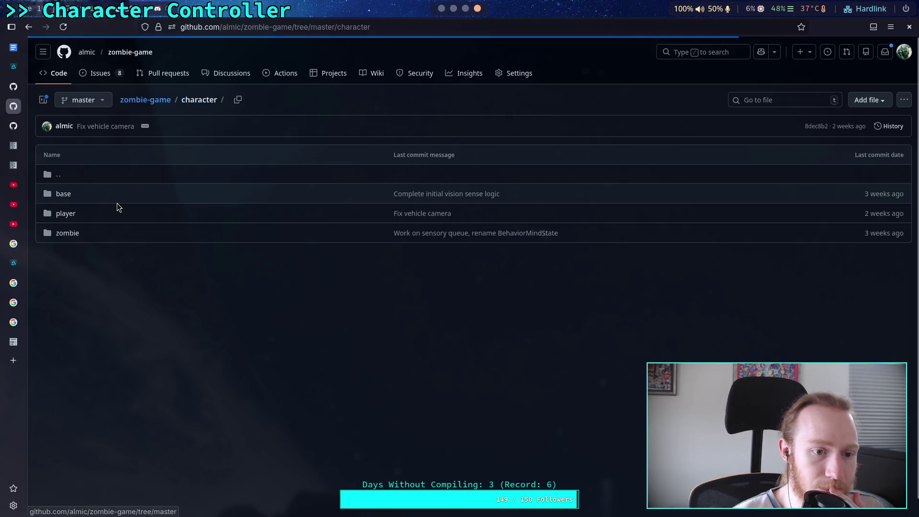
pyautogui.click(62, 213)
pyautogui.click(70, 193)
# List the 2 references to basis in update_first_person, then go back to Godot
pyautogui.scroll(-5, 231, 229)
pyautogui.scroll(-20, 231, 228)
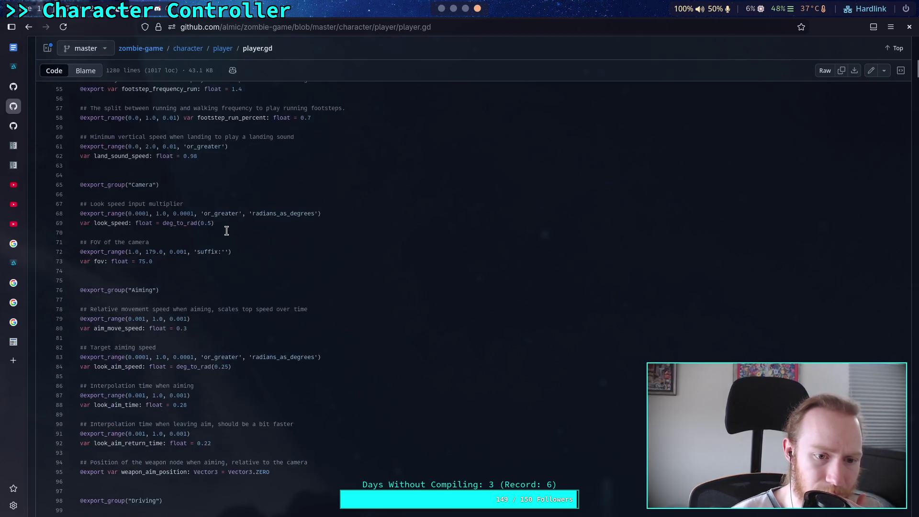
pyautogui.scroll(-20, 227, 230)
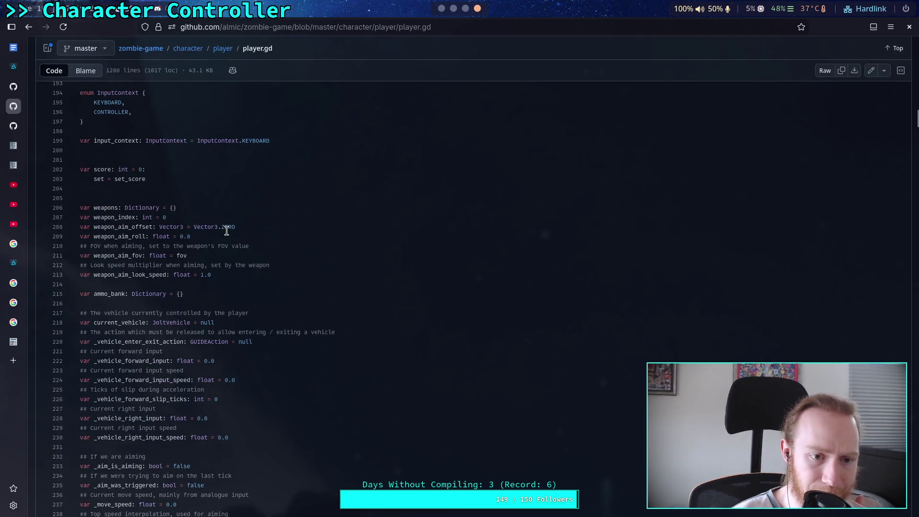
pyautogui.scroll(-3, 226, 231)
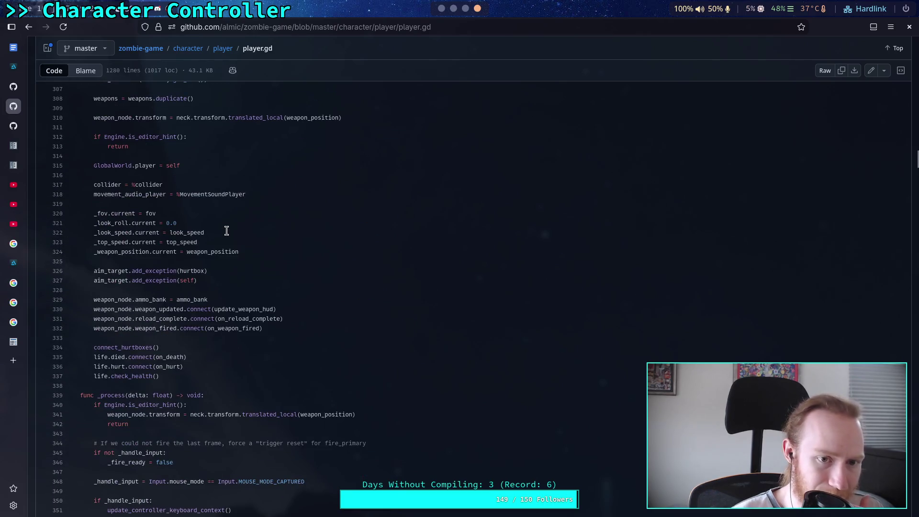
pyautogui.scroll(-4, 227, 231)
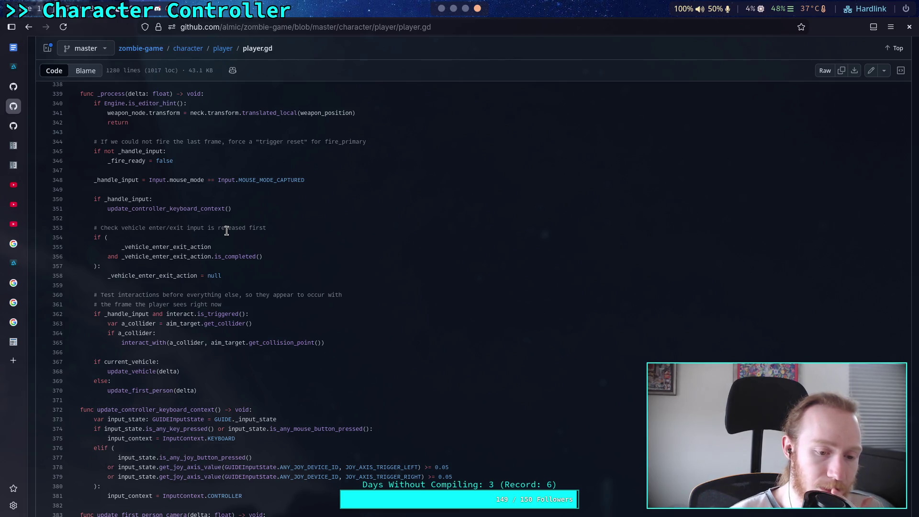
pyautogui.scroll(-3, 226, 230)
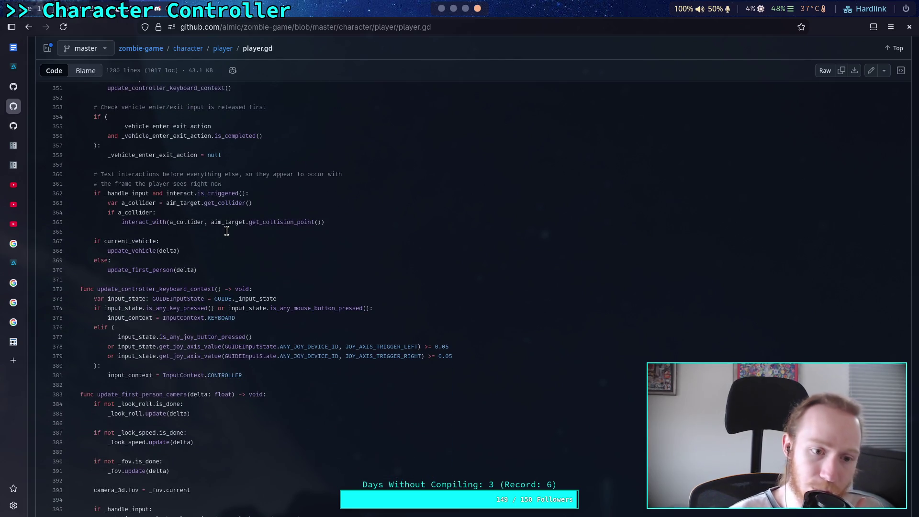
pyautogui.scroll(-3, 226, 231)
pyautogui.scroll(-3, 226, 231)
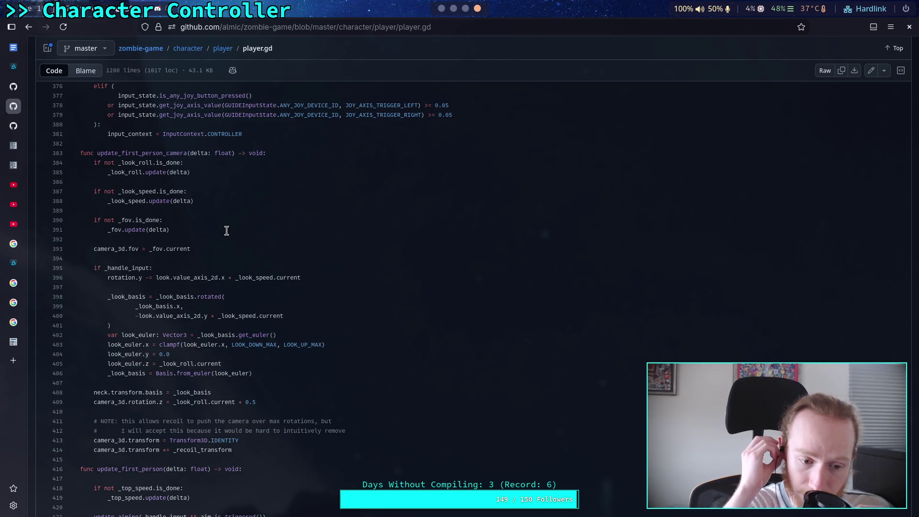
pyautogui.scroll(-5, 227, 230)
pyautogui.scroll(-6, 226, 231)
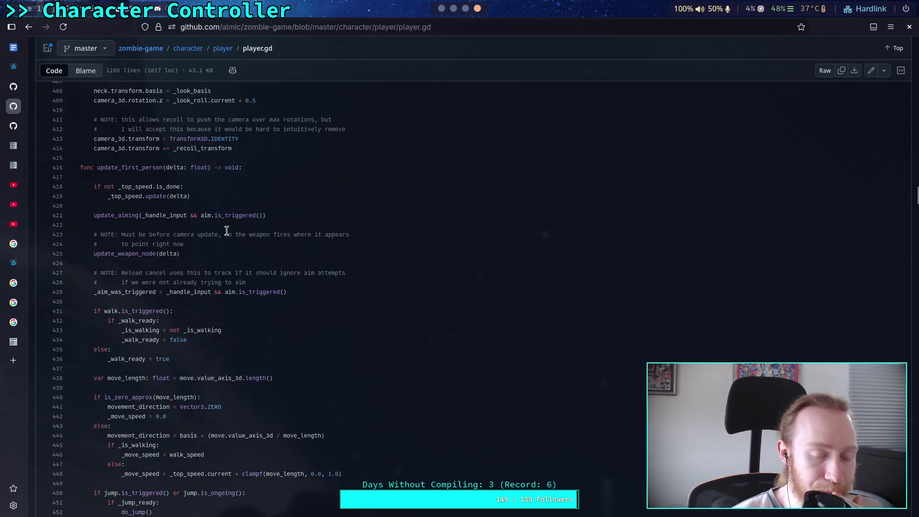
pyautogui.scroll(-2, 227, 230)
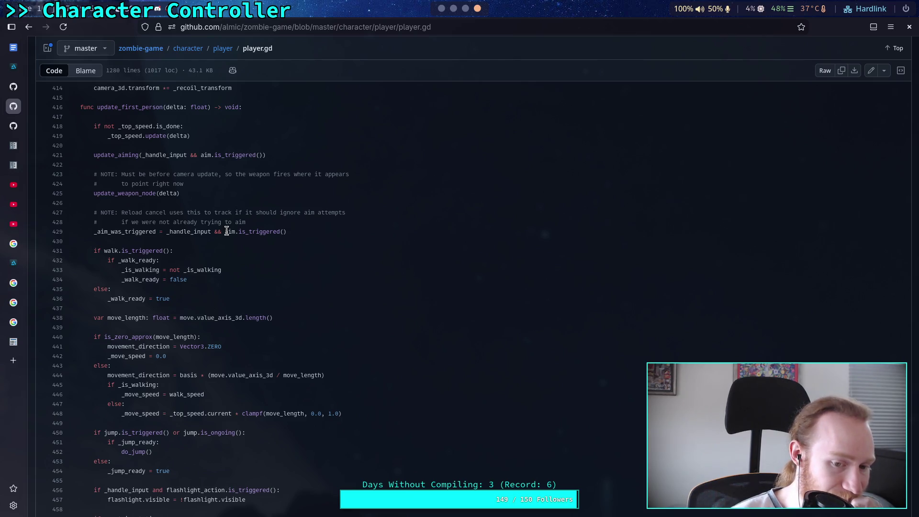
pyautogui.doubleClick(184, 376)
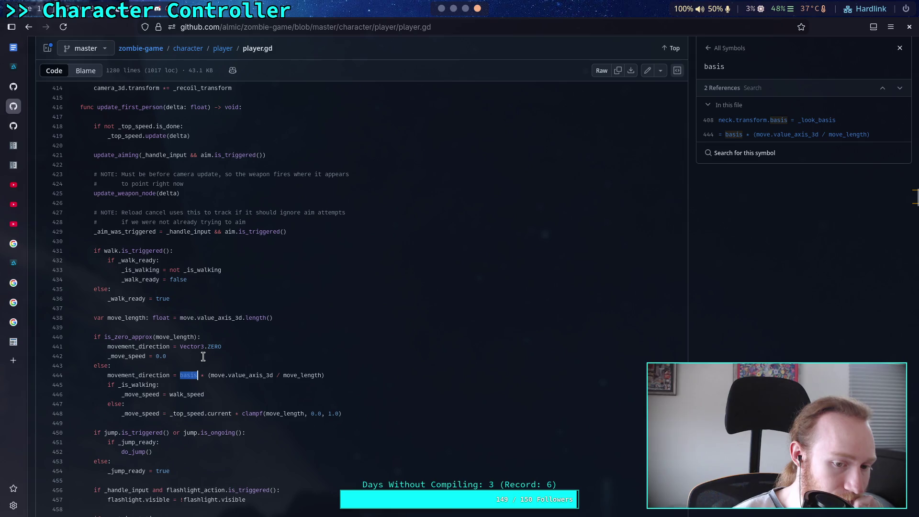
pyautogui.click(454, 11)
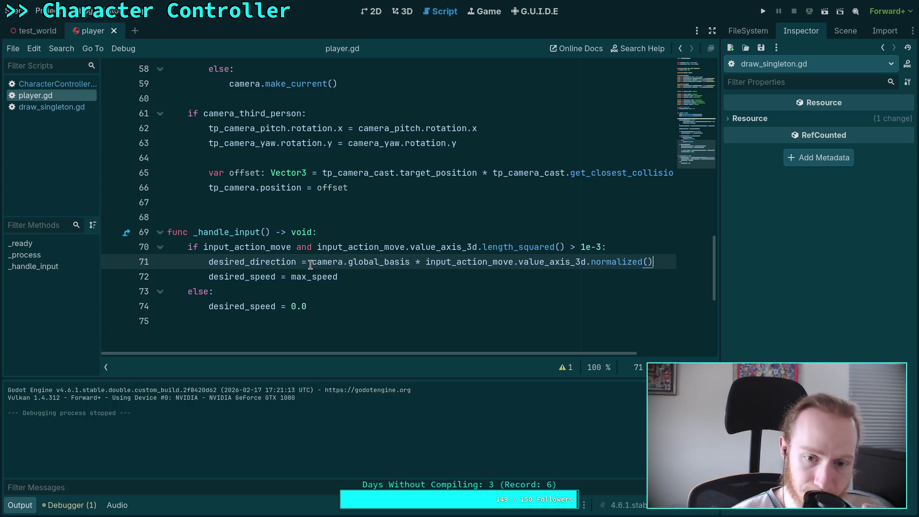
# Show the Player scene tree with fp_camera and tp_camera nodes beside _handle_input
pyautogui.doubleClick(331, 262)
pyautogui.scroll(6, 351, 255)
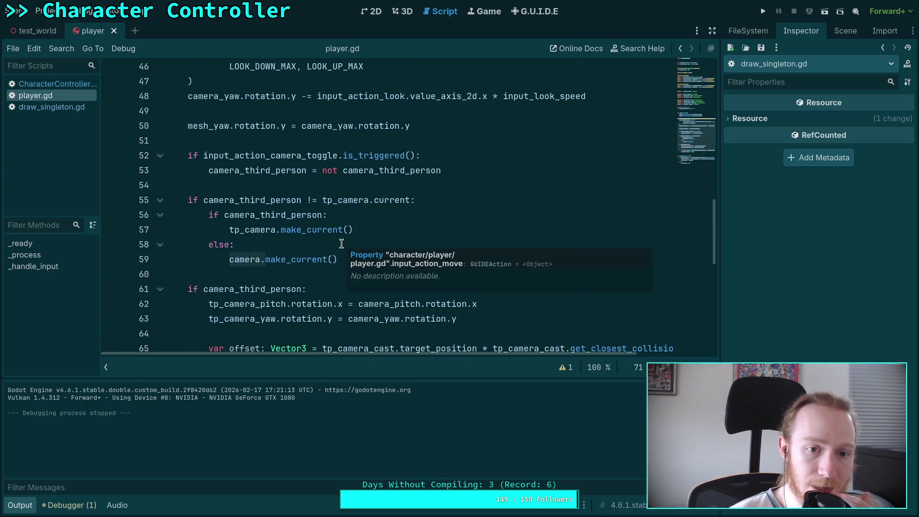
pyautogui.scroll(-7, 303, 247)
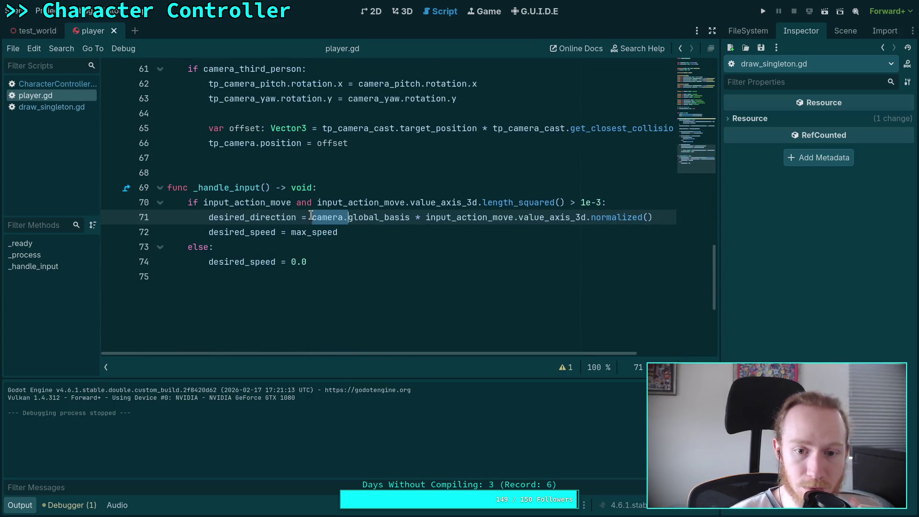
pyautogui.scroll(7, 442, 274)
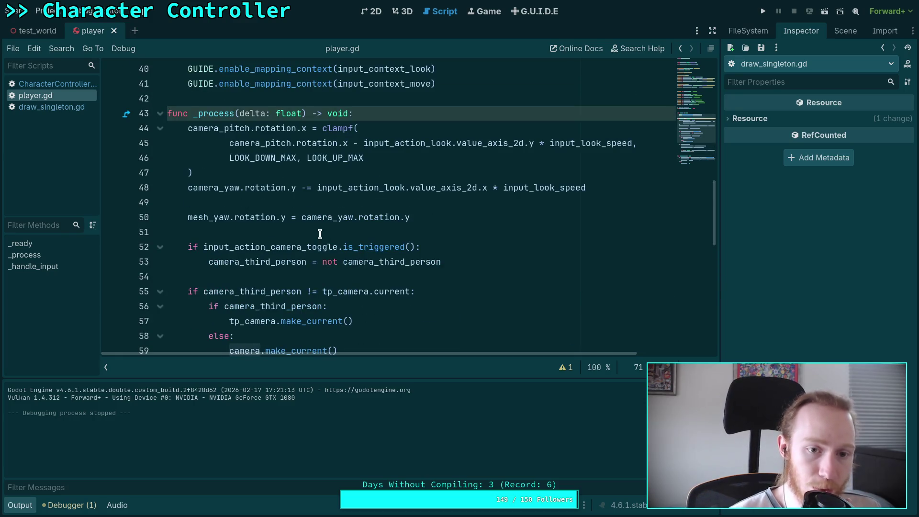
pyautogui.scroll(-6, 331, 233)
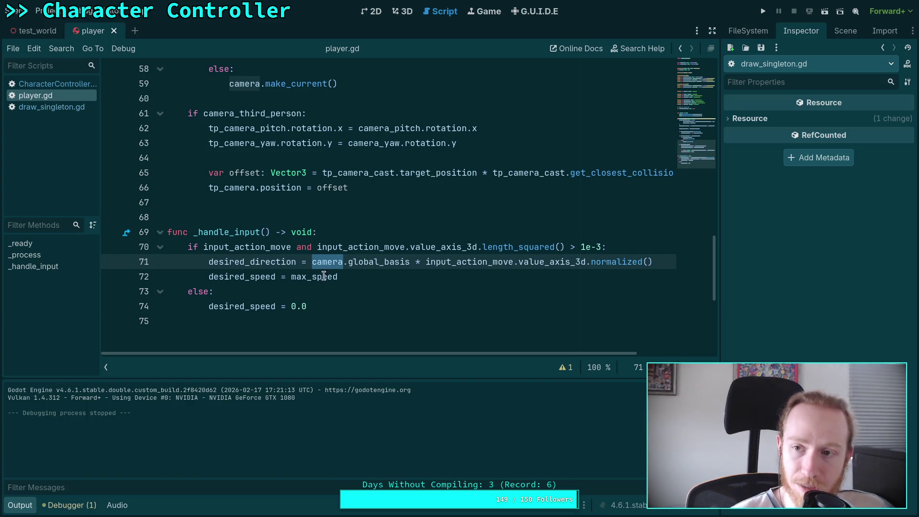
pyautogui.click(847, 31)
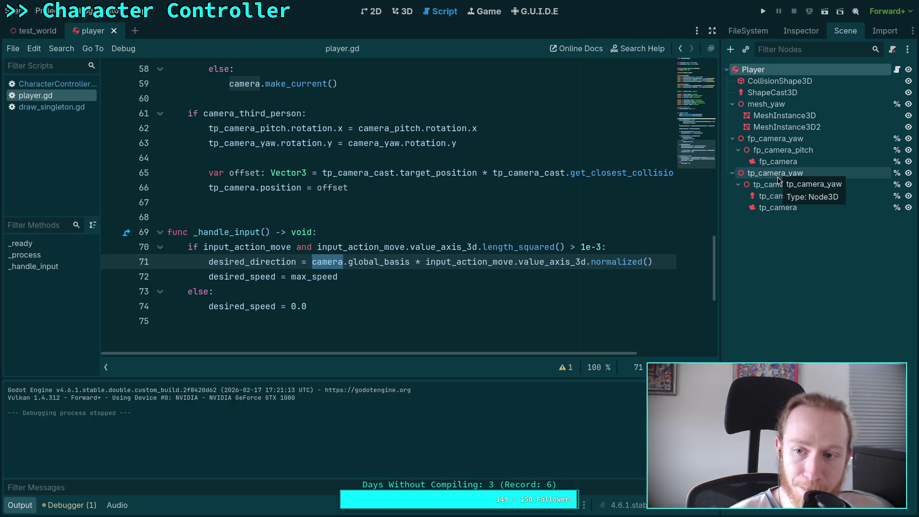
pyautogui.click(632, 251)
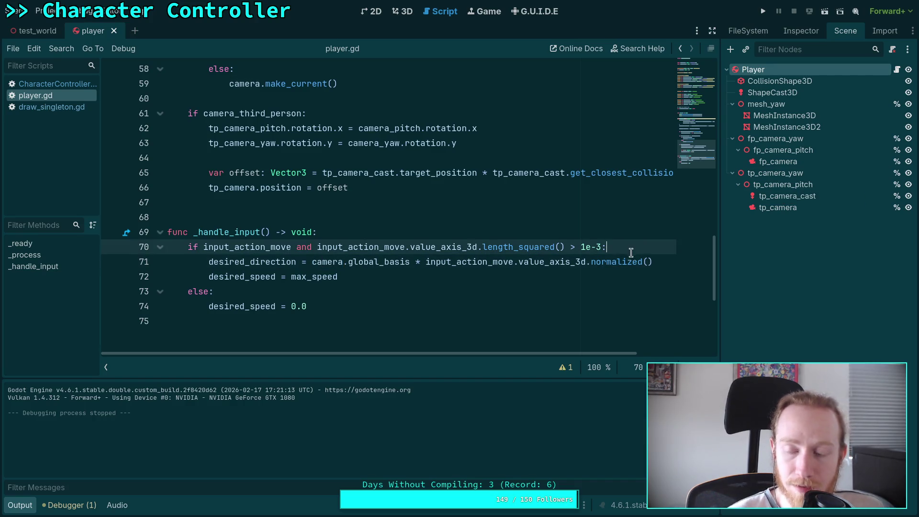
# Add an 'if camera_third_person:' check below line 70
pyautogui.click(305, 262)
pyautogui.doubleClick(320, 258)
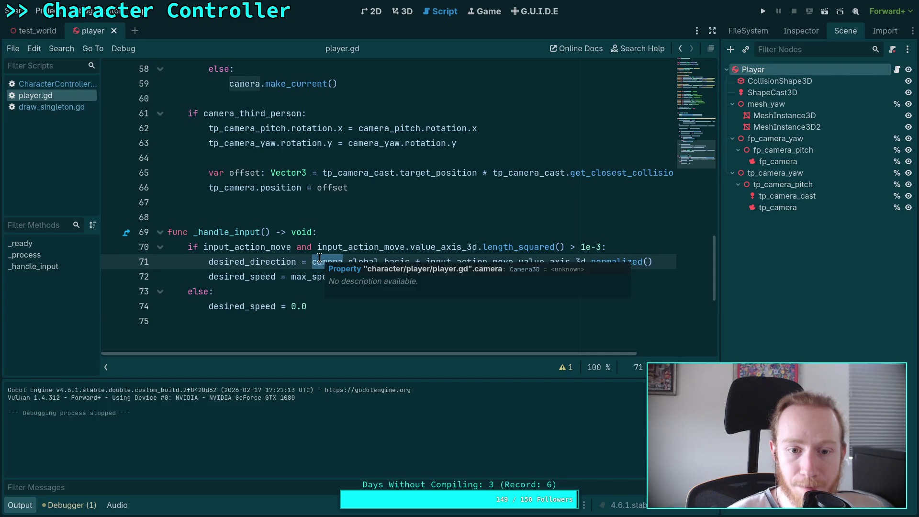
pyautogui.scroll(3, 479, 244)
pyautogui.scroll(-2, 457, 242)
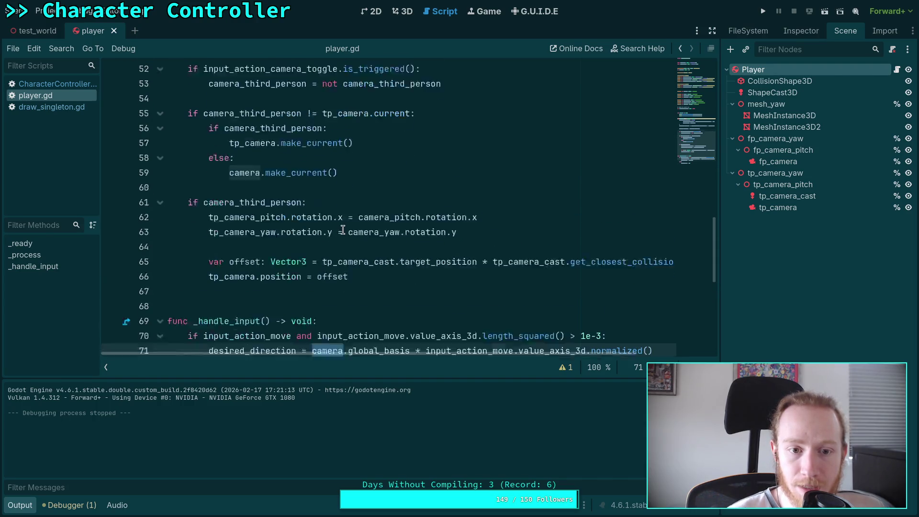
pyautogui.click(639, 291)
pyautogui.press('Return')
pyautogui.write('if cam')
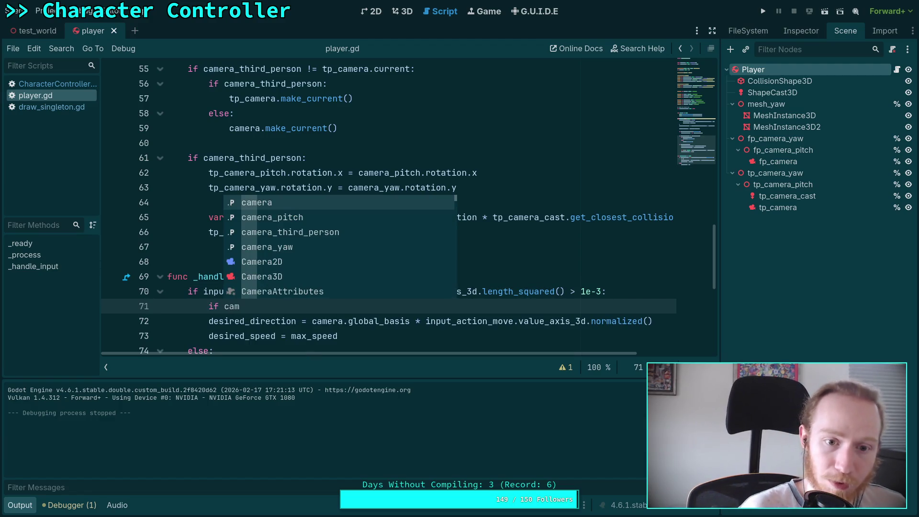
pyautogui.write('era_third_person:')
pyautogui.press('Return')
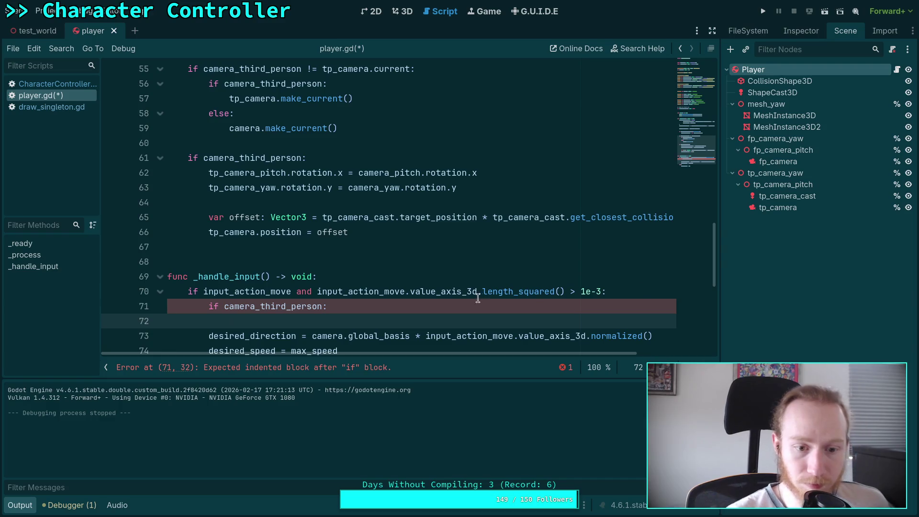
# Indent the desired_direction line under the check and base it on tp_camera_yaw
pyautogui.click(220, 338)
pyautogui.press('Tab')
pyautogui.click(289, 321)
pyautogui.hotkey('ctrl', 'shift', 'k')
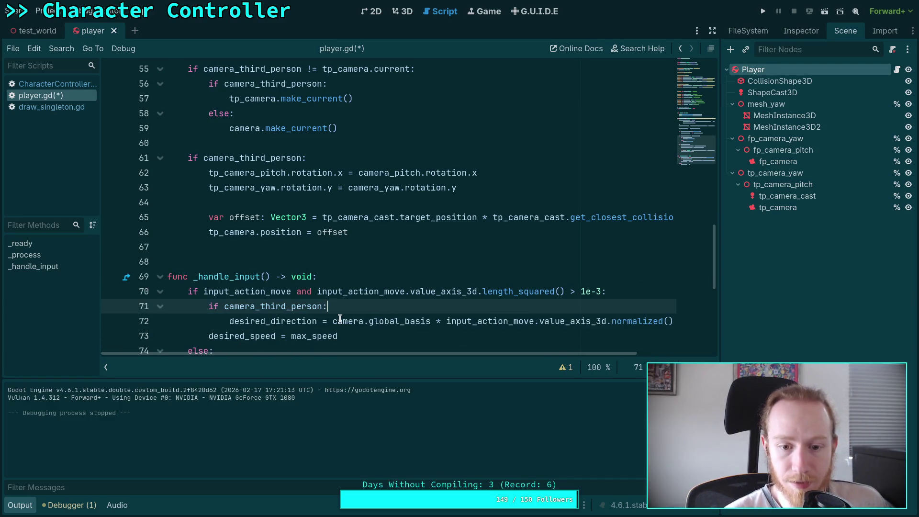
pyautogui.doubleClick(345, 321)
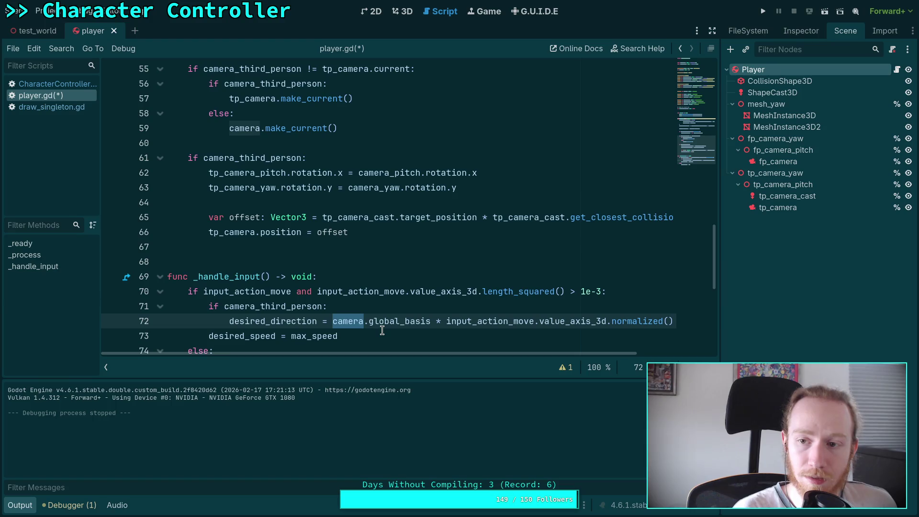
pyautogui.write('tp_')
pyautogui.press('Down')
pyautogui.press('Down')
pyautogui.press('Down')
pyautogui.press('Return')
# Add an else branch setting desired_direction from camera_yaw.global_basis
pyautogui.scroll(-1, 386, 319)
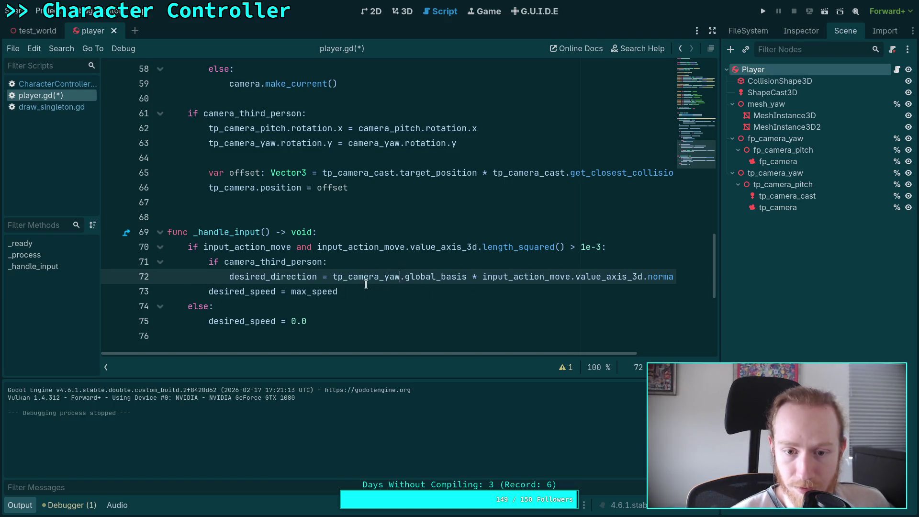
pyautogui.click(211, 293)
pyautogui.hotkey('ctrl', 'shift', 'Return')
pyautogui.write('else:')
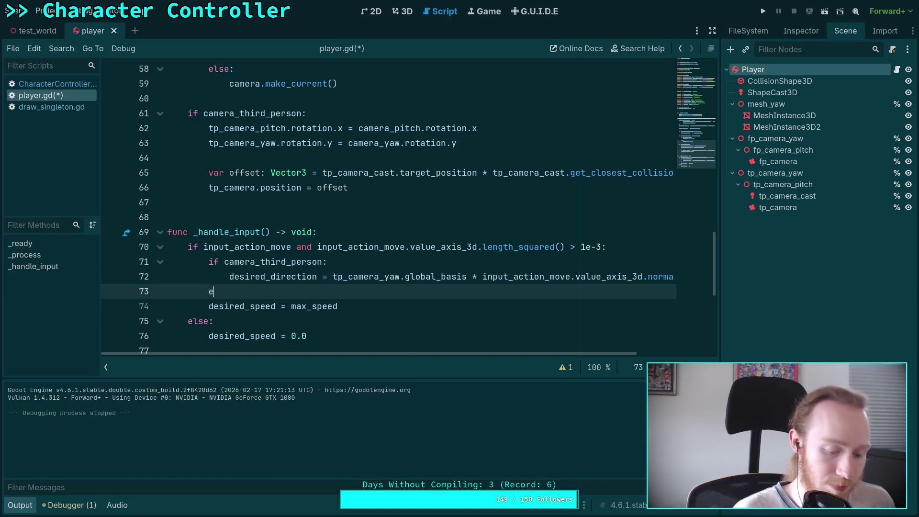
pyautogui.press('Return')
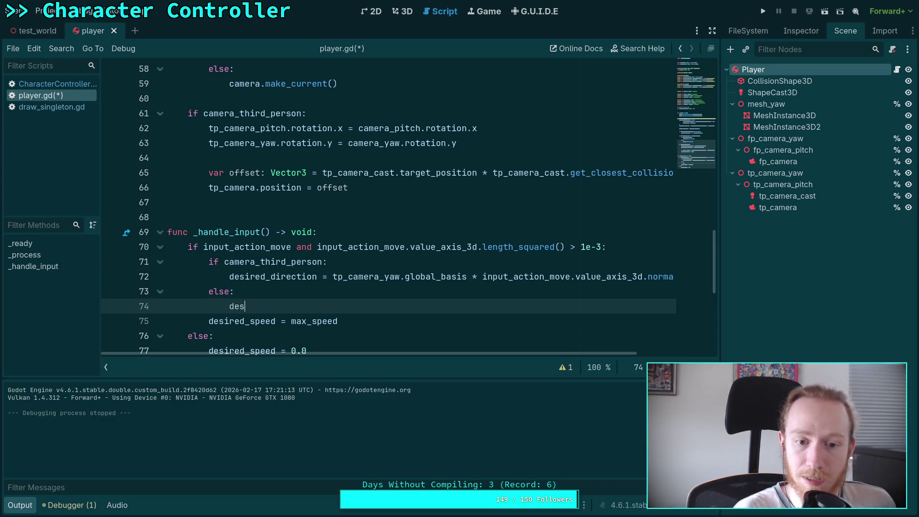
pyautogui.press('Return')
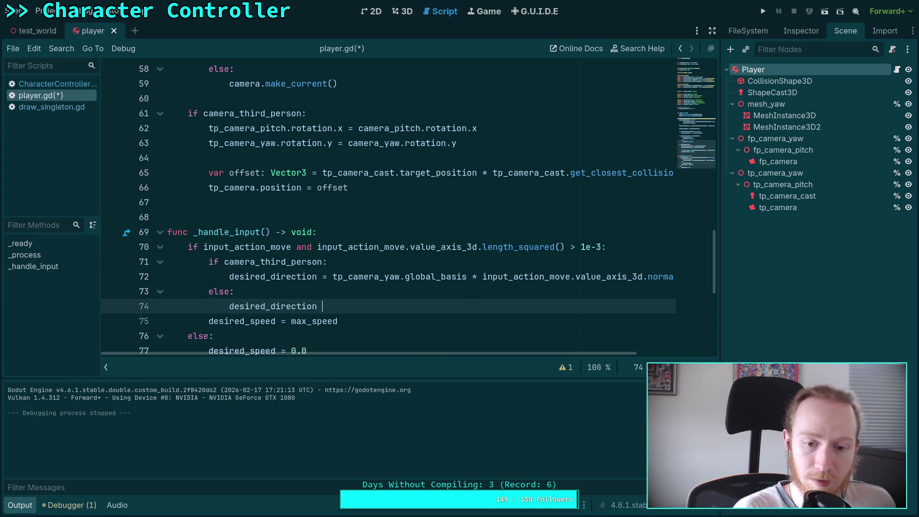
pyautogui.write('fp')
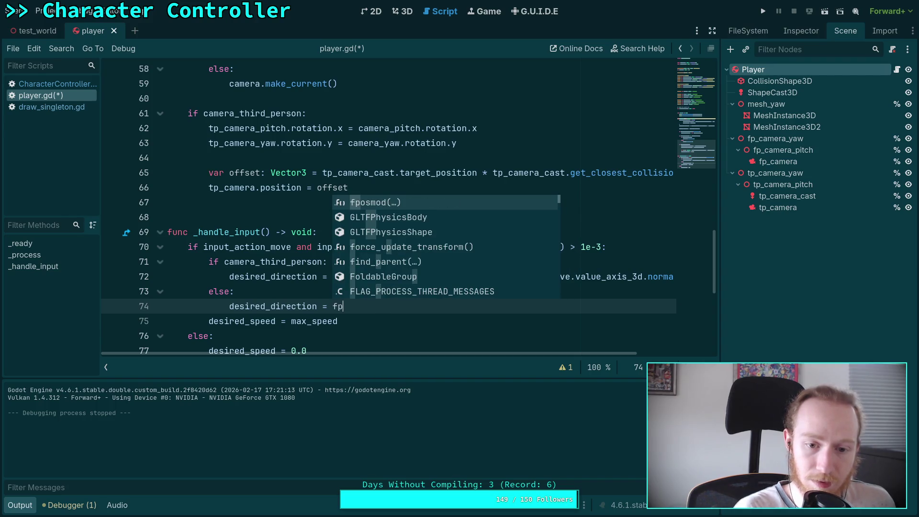
pyautogui.write('_')
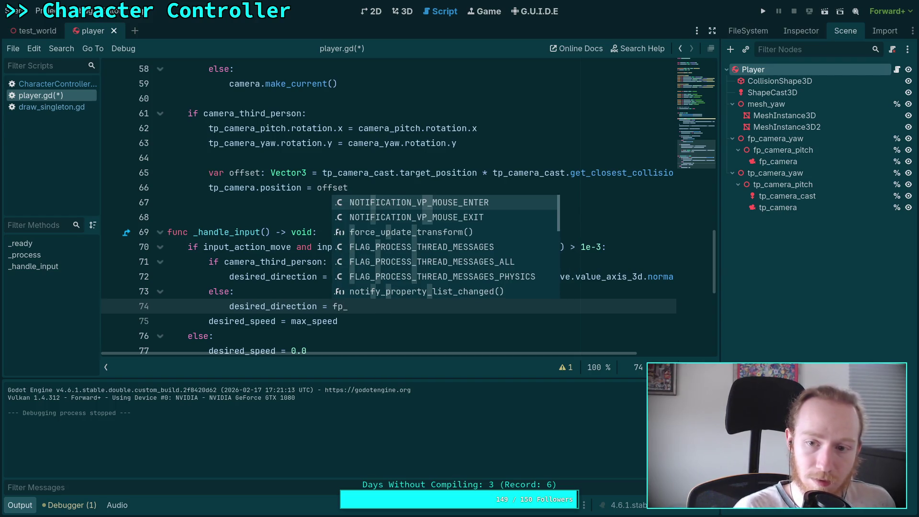
pyautogui.write('ca')
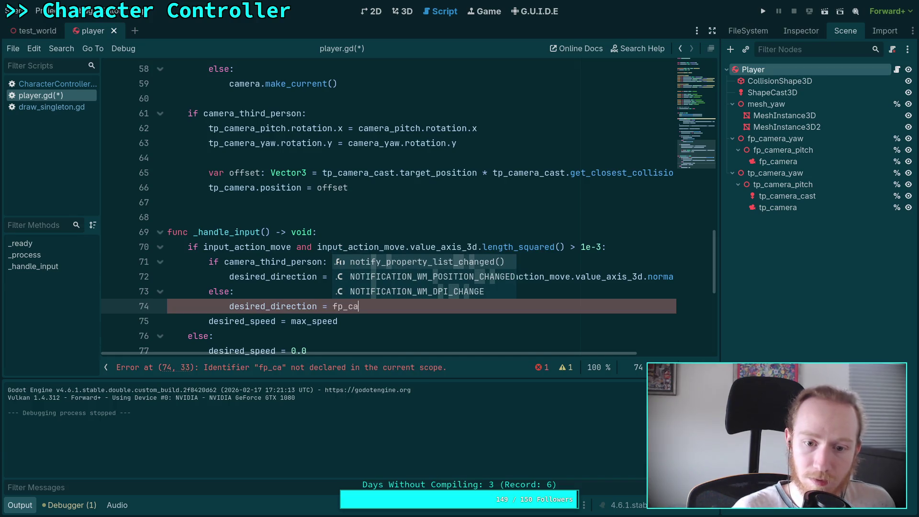
pyautogui.press('BackSpace')
pyautogui.press('BackSpace')
pyautogui.press('BackSpace')
pyautogui.write('cam')
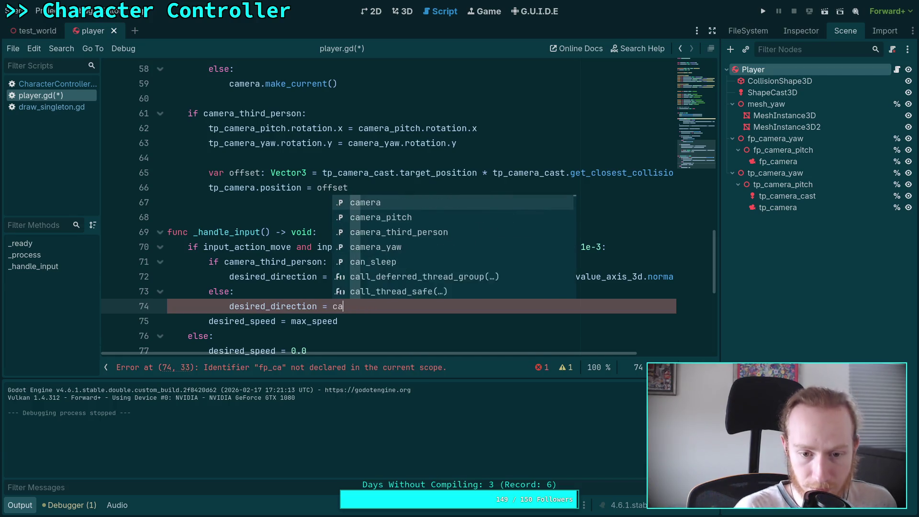
pyautogui.press('Down')
pyautogui.press('Down')
pyautogui.press('Down')
pyautogui.press('Return')
pyautogui.write('.glob')
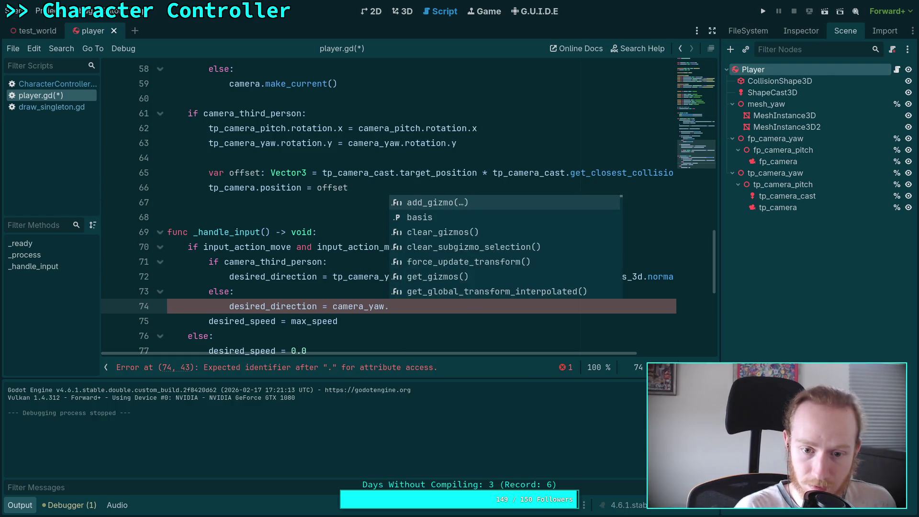
pyautogui.press('Return')
# Multiply it by input_action_look.value_axis_3d.normalized() and save player.gd
pyautogui.write('put.a')
pyautogui.press('BackSpace')
pyautogui.press('BackSpace')
pyautogui.press('BackSpace')
pyautogui.write('_act')
pyautogui.press('Down')
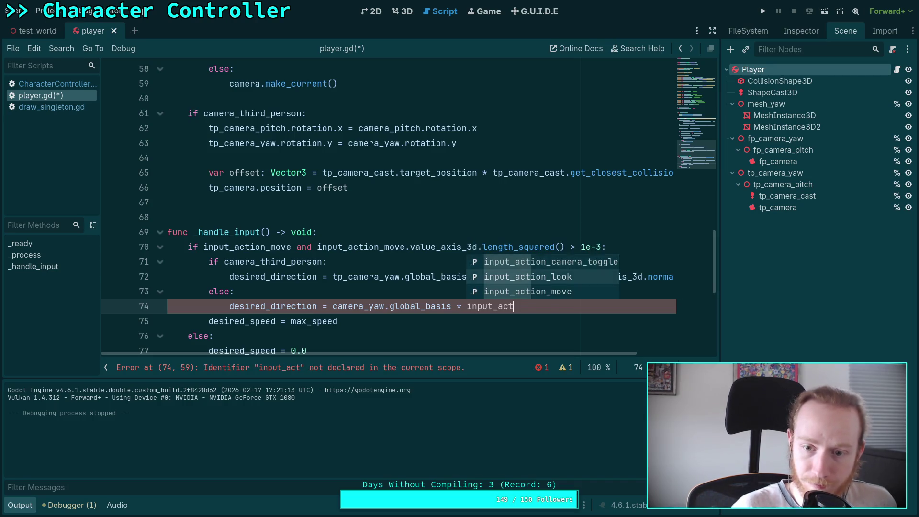
pyautogui.press('Return')
pyautogui.write('.va')
pyautogui.press('Down')
pyautogui.press('Down')
pyautogui.press('Return')
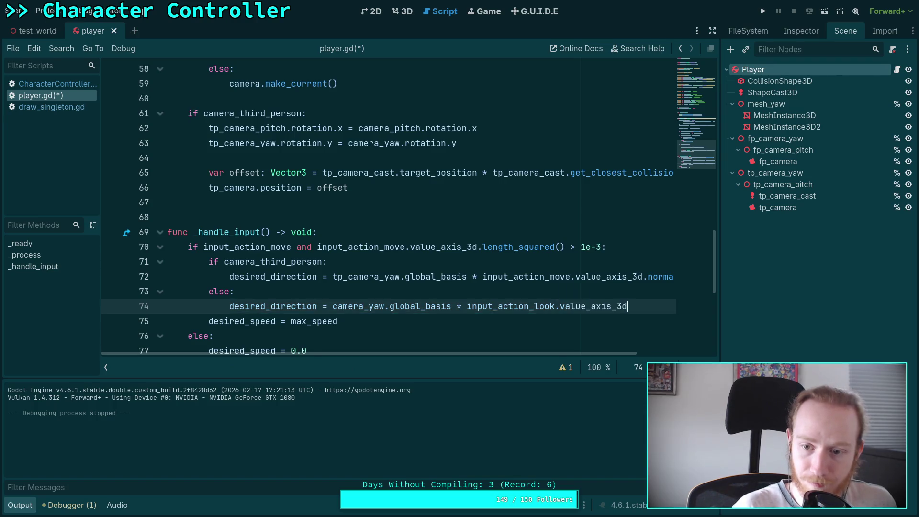
pyautogui.write('.no')
pyautogui.press('Return')
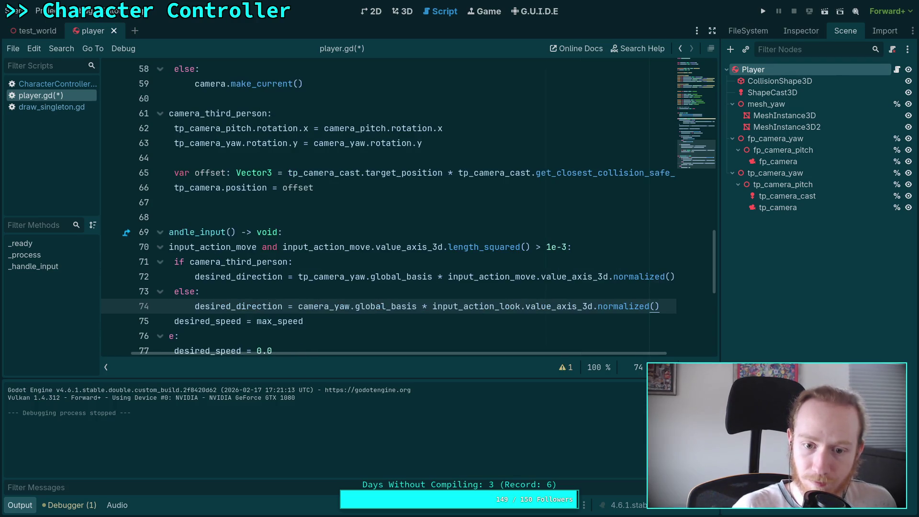
pyautogui.hotkey('ctrl', 's')
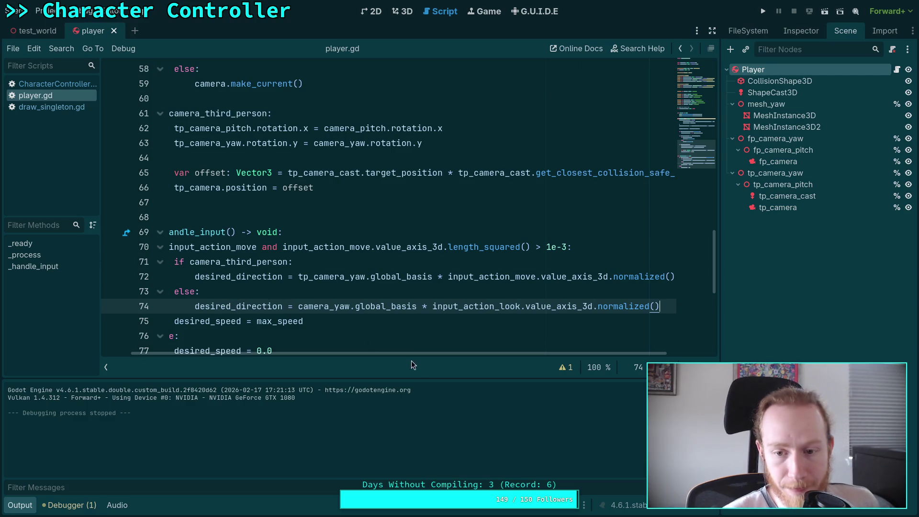
# Insert a new line 71 starting with desired_direction
pyautogui.moveTo(441, 355); pyautogui.dragTo(362, 300)
pyautogui.click(611, 252)
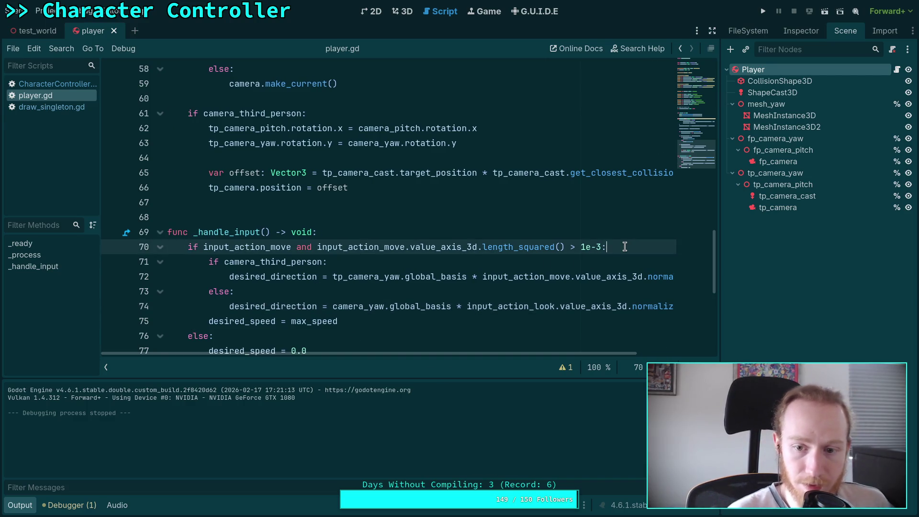
pyautogui.press('Return')
pyautogui.write('var')
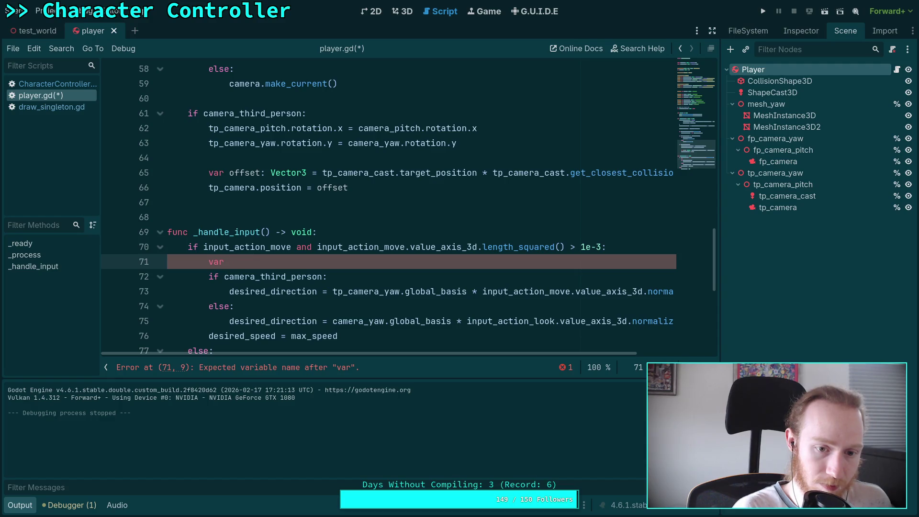
pyautogui.write('des')
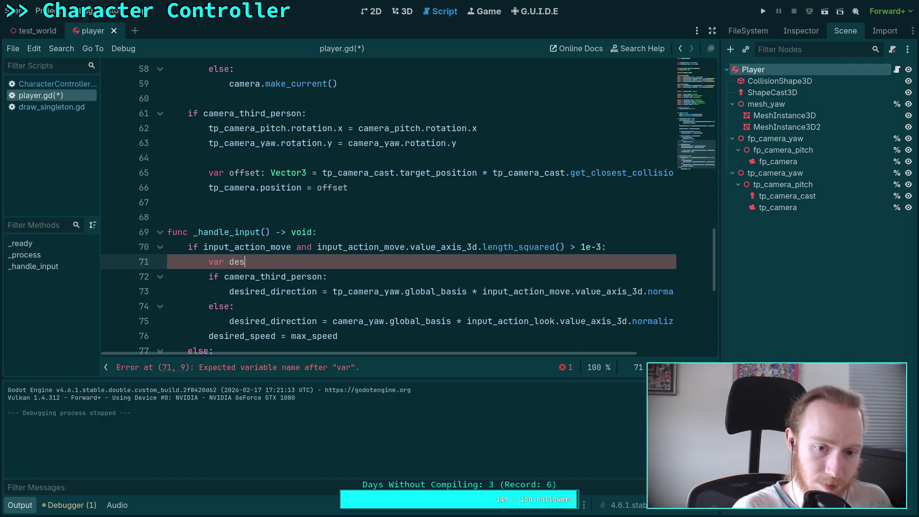
pyautogui.write('ired')
pyautogui.press('BackSpace')
pyautogui.press('BackSpace')
pyautogui.press('BackSpace')
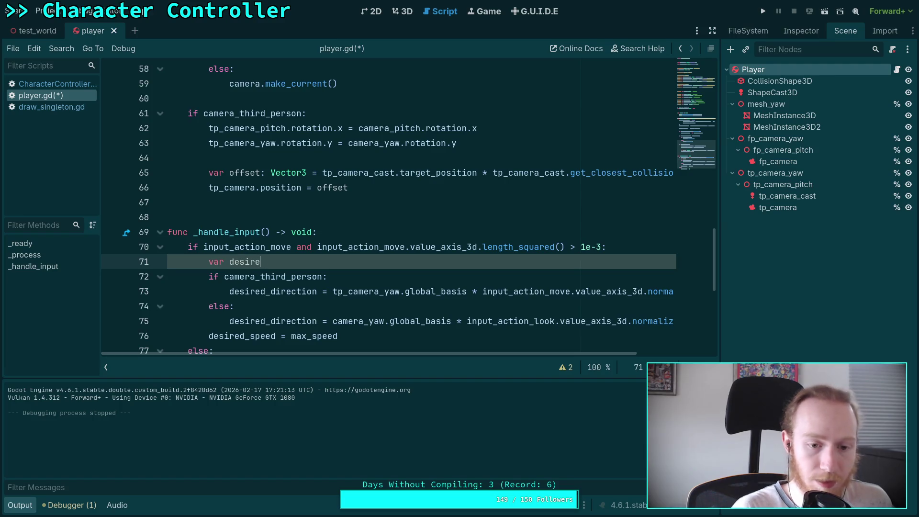
pyautogui.write('dis')
pyautogui.press('BackSpace')
pyautogui.press('BackSpace')
pyautogui.write('es')
pyautogui.press('Return')
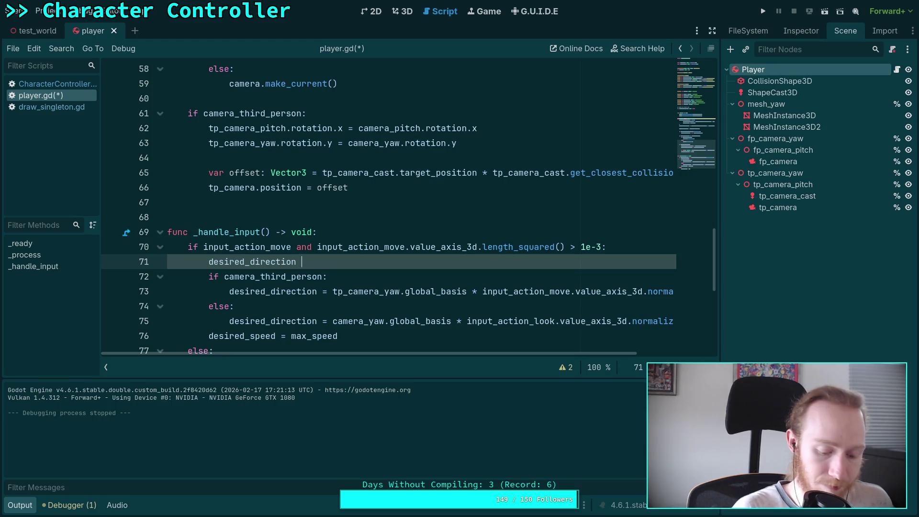
# Move the input_action_move.value_axis_3d.normalized() expression from line 73 onto line 71
pyautogui.moveTo(482, 292); pyautogui.dragTo(670, 291)
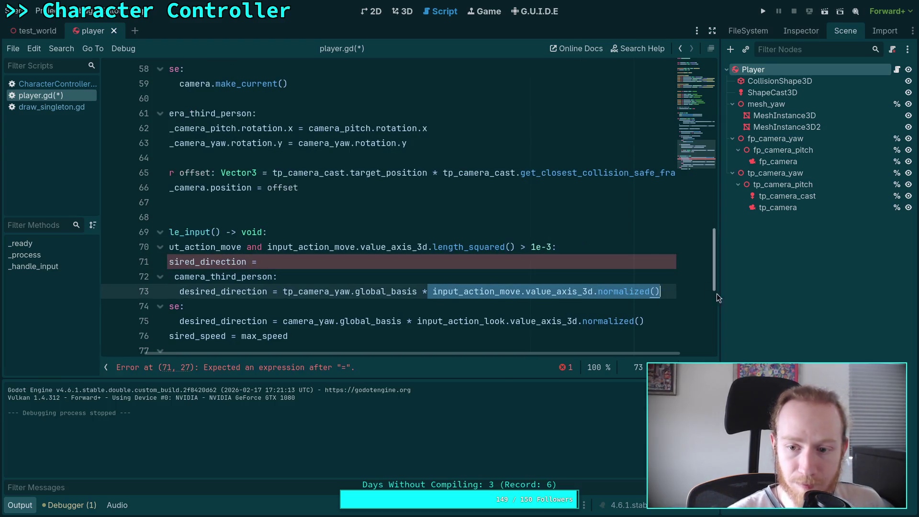
pyautogui.hotkey('ctrl', 'x')
pyautogui.click(349, 261)
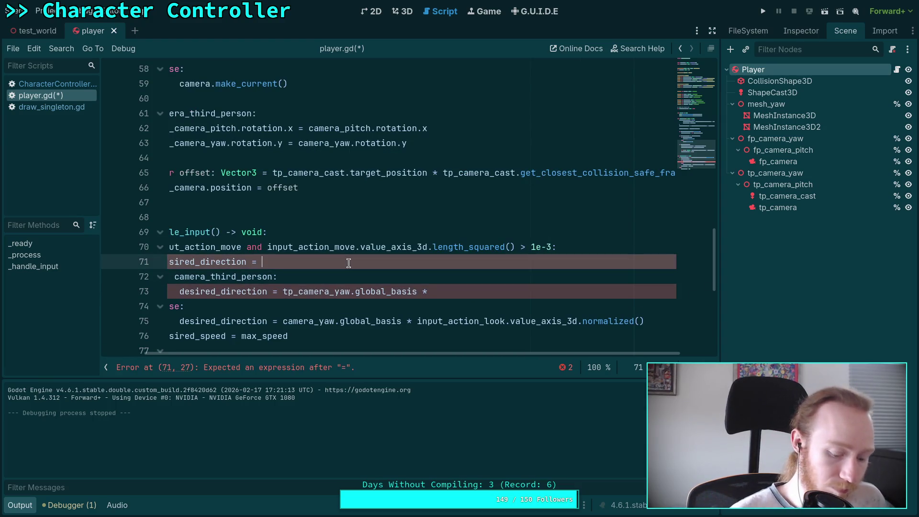
pyautogui.hotkey('ctrl', 'v')
pyautogui.click(267, 262)
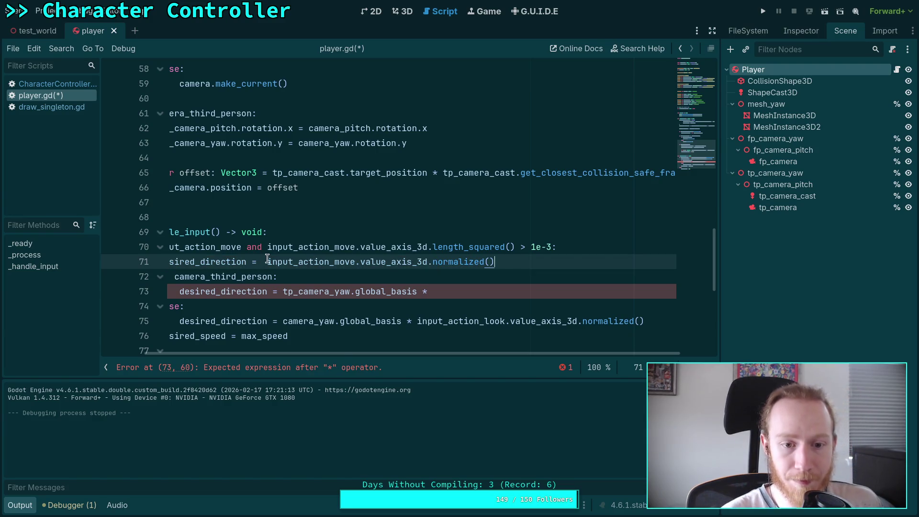
pyautogui.press('BackSpace')
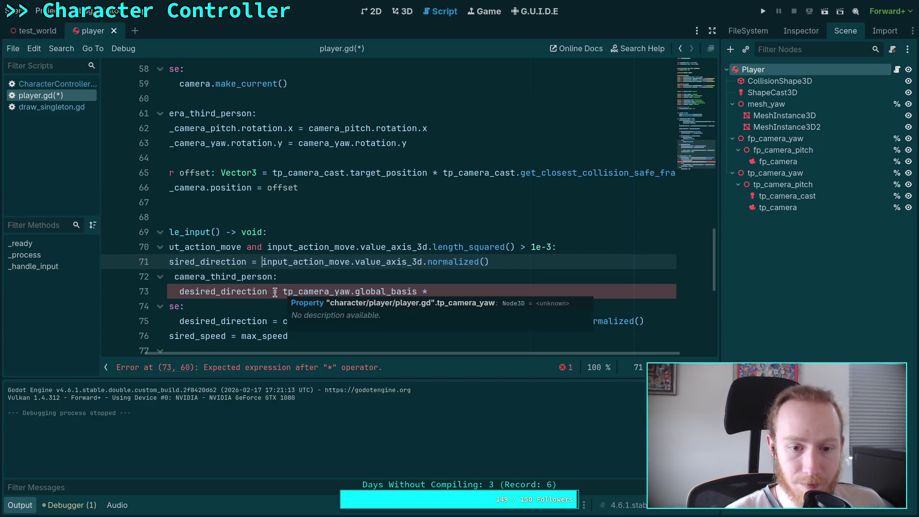
# Make lines 73 and 75 '*=' with only the camera yaw global_basis
pyautogui.click(274, 292)
pyautogui.write('*')
pyautogui.click(463, 289)
pyautogui.press('BackSpace')
pyautogui.press('BackSpace')
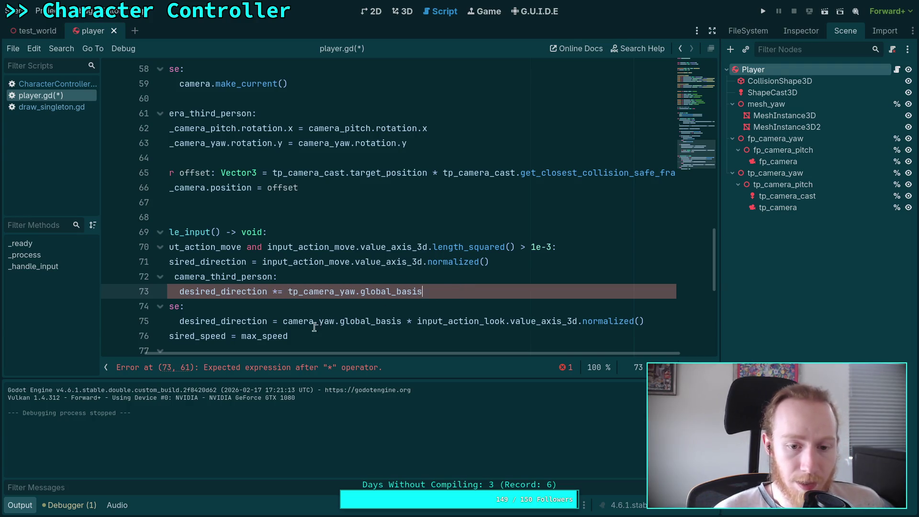
pyautogui.click(269, 317)
pyautogui.write('*')
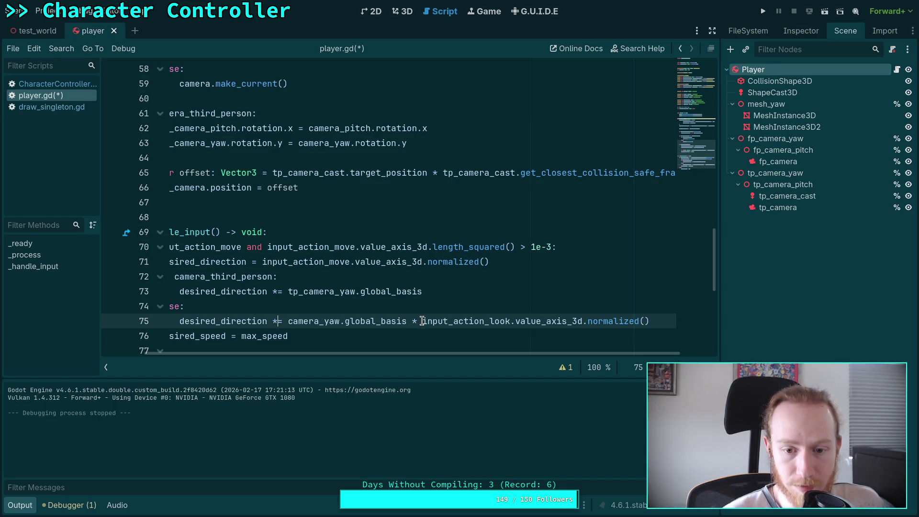
pyautogui.moveTo(407, 320); pyautogui.dragTo(681, 318)
pyautogui.press('BackSpace')
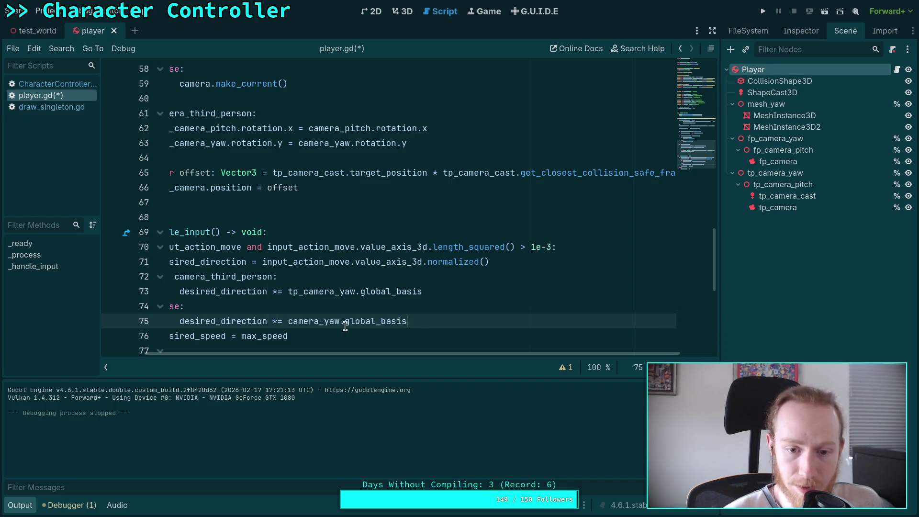
pyautogui.rightClick(368, 330)
# Look up global_basis, open the Basis class docs, and close the Node3D page
pyautogui.click(426, 473)
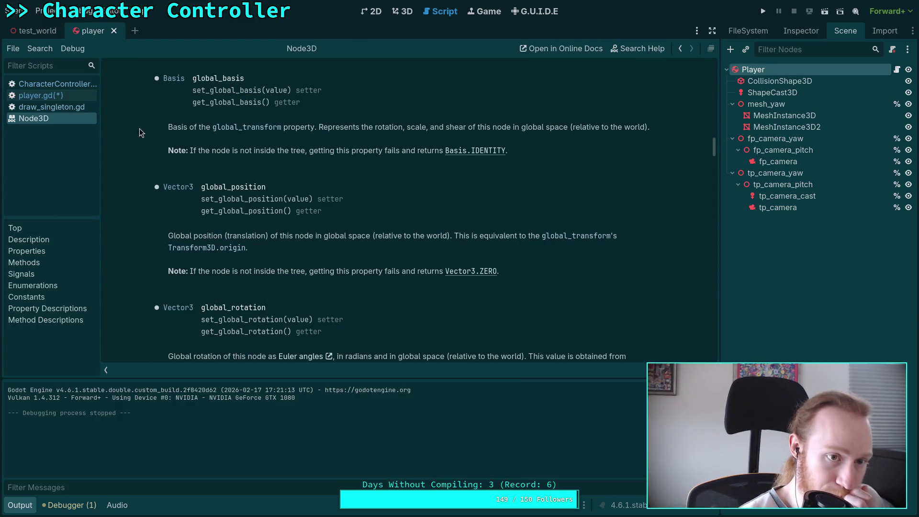
pyautogui.click(174, 78)
pyautogui.rightClick(44, 129)
pyautogui.click(48, 139)
# Read the Basis operators section and follow the link to the Vector3 reference
pyautogui.scroll(-5, 362, 248)
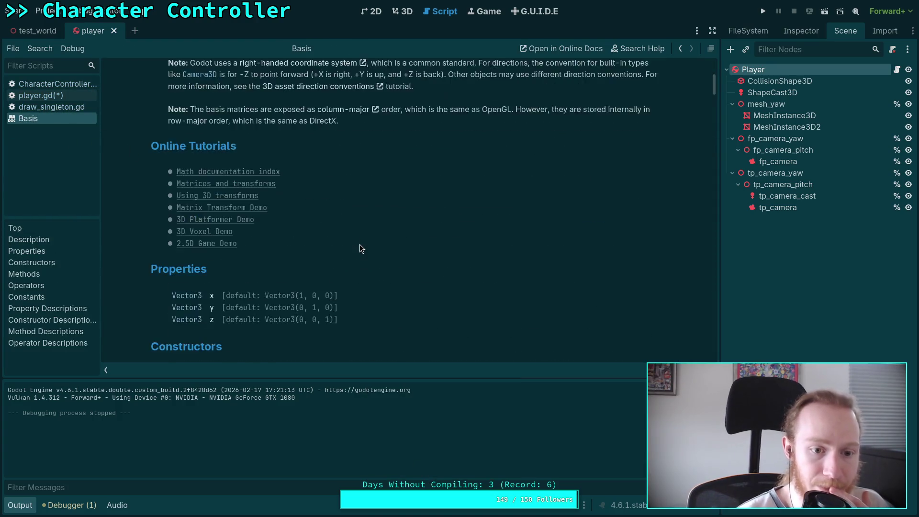
pyautogui.scroll(-5, 360, 248)
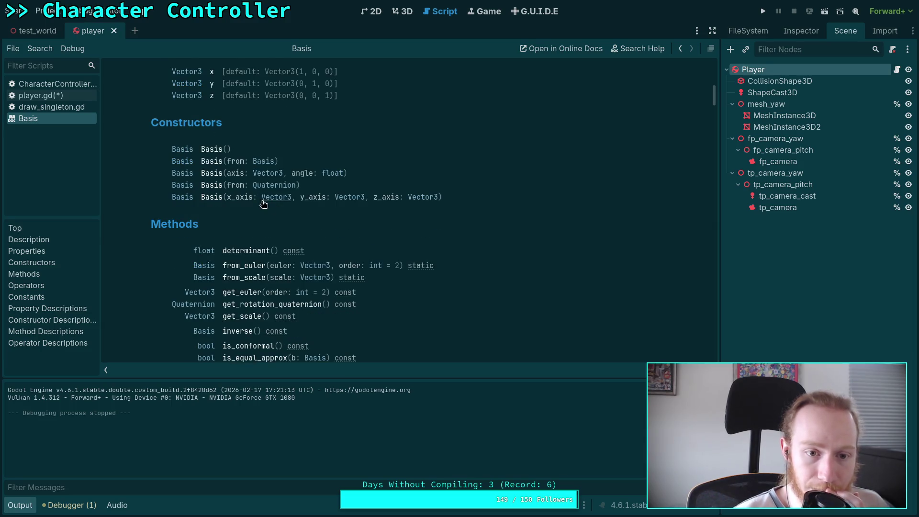
pyautogui.scroll(-8, 261, 201)
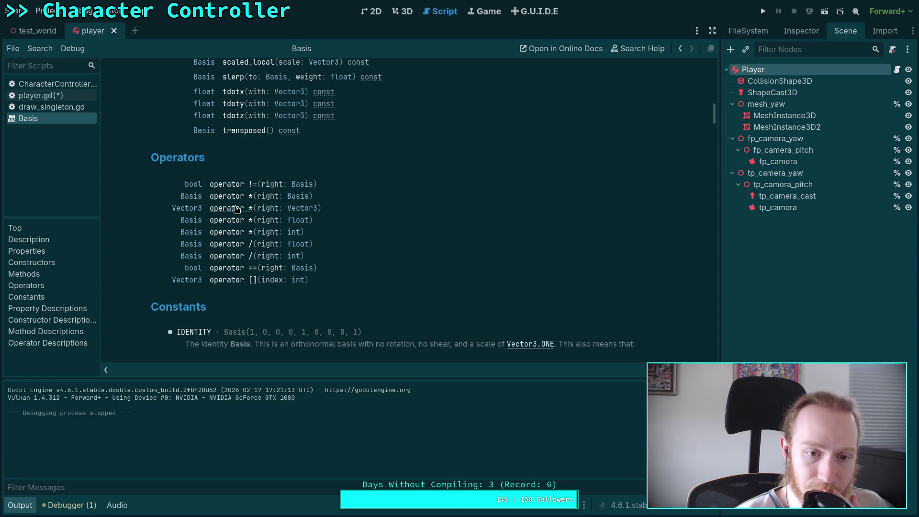
pyautogui.scroll(-5, 237, 209)
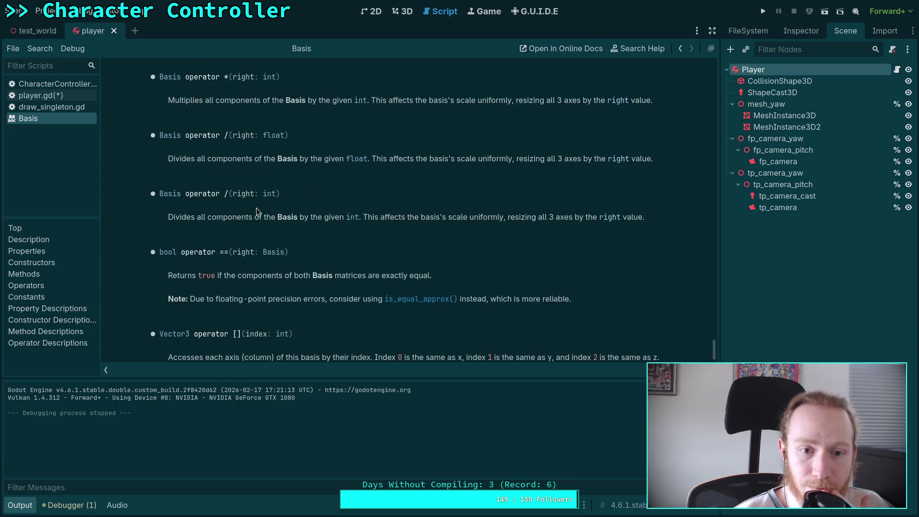
pyautogui.scroll(3, 246, 244)
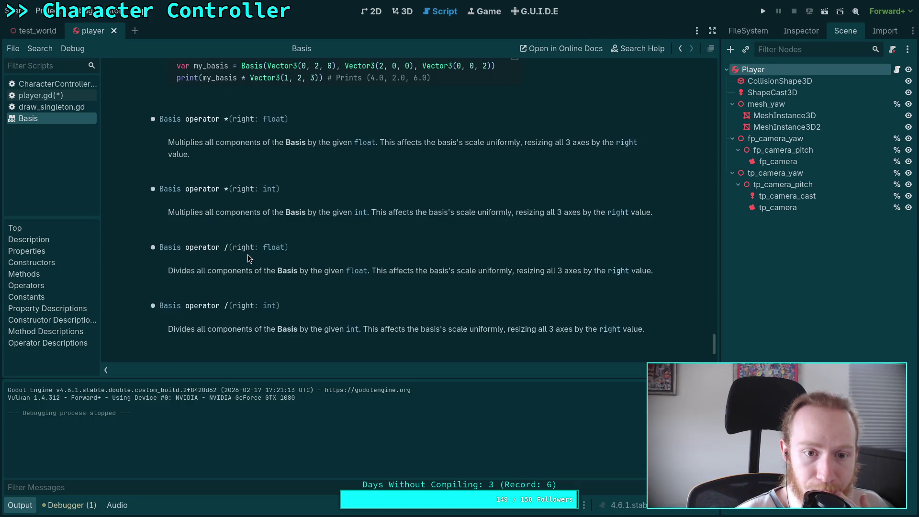
pyautogui.scroll(4, 248, 259)
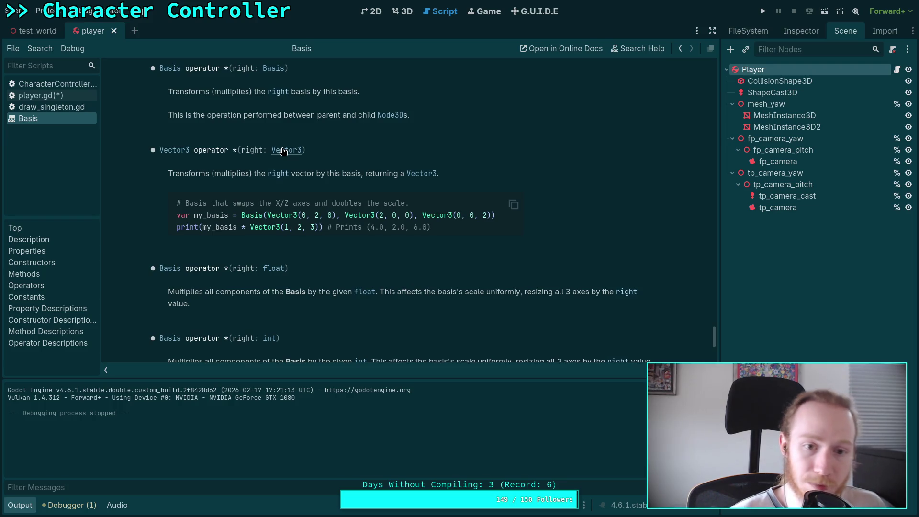
pyautogui.click(284, 151)
pyautogui.scroll(-10, 406, 228)
pyautogui.scroll(-20, 308, 225)
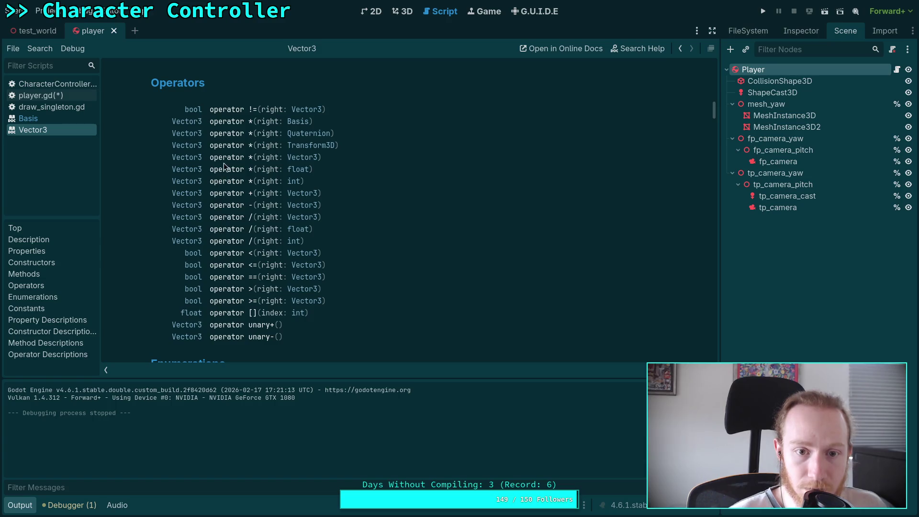
# Find the Vector3 operator * (Basis) entry: vector * basis equals basis.transposed() * vector
pyautogui.click(225, 181)
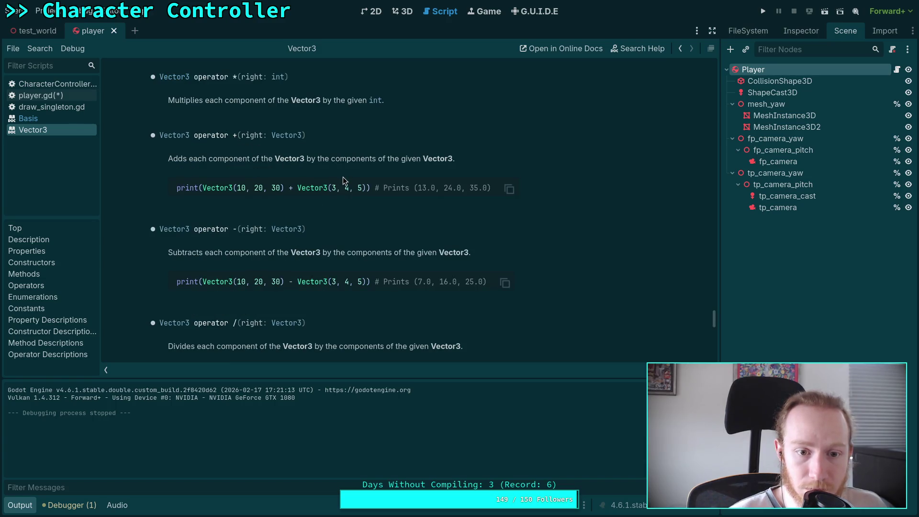
pyautogui.scroll(5, 340, 214)
pyautogui.scroll(4, 340, 214)
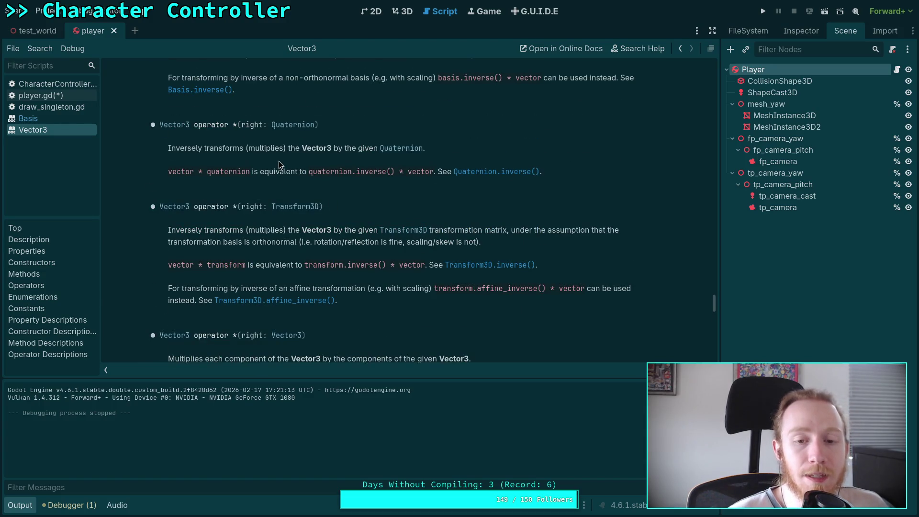
pyautogui.scroll(3, 279, 161)
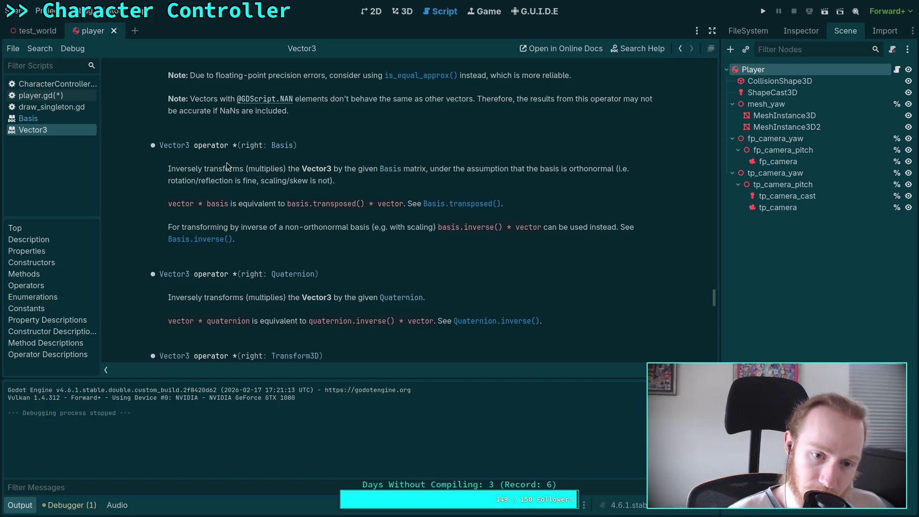
# Close the Vector3 help page and return to player.gd
pyautogui.rightClick(62, 130)
pyautogui.click(76, 140)
pyautogui.click(41, 95)
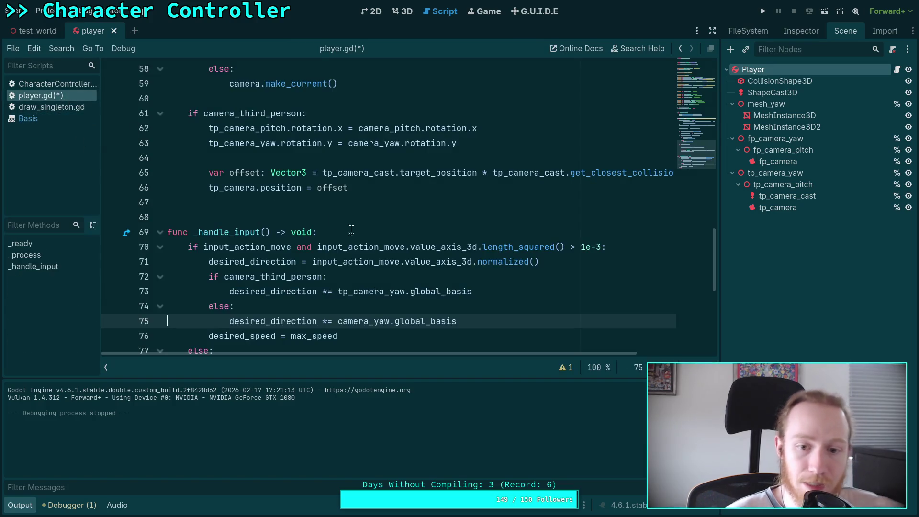
pyautogui.scroll(-1, 372, 252)
# On line 73, append desired_direction after the yaw basis in place of the *= operator
pyautogui.click(327, 246)
pyautogui.press('BackSpace')
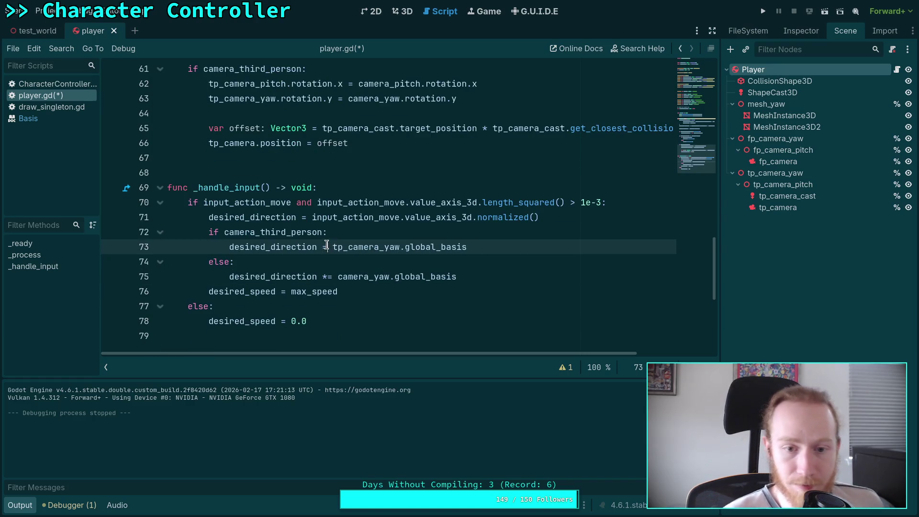
pyautogui.write('des')
pyautogui.press('BackSpace')
pyautogui.press('BackSpace')
pyautogui.press('BackSpace')
pyautogui.press('BackSpace')
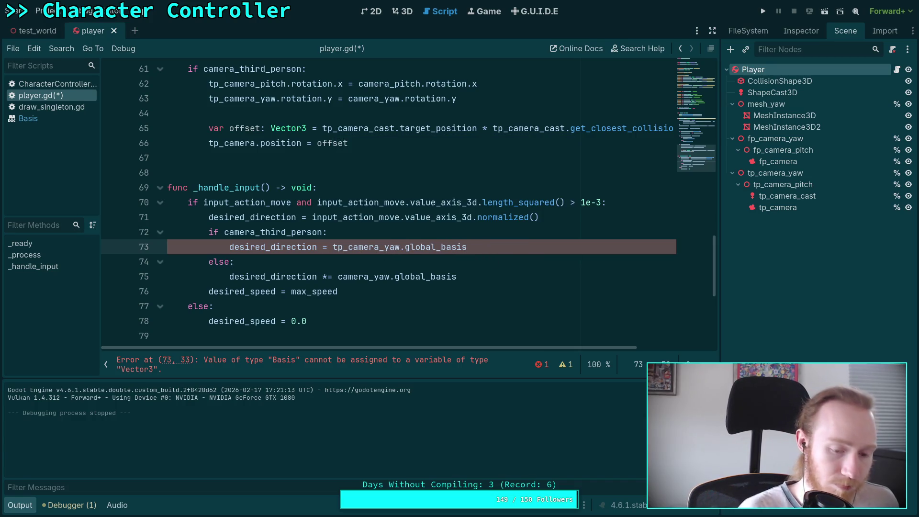
pyautogui.press('Return')
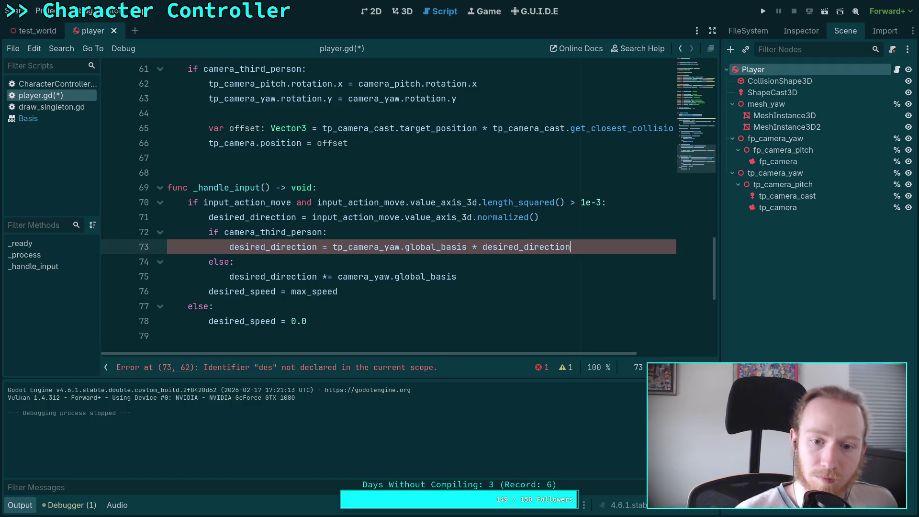
# Make line 75 assign camera_yaw.global_basis * desired_direction, save player.gd, and run the game
pyautogui.click(328, 277)
pyautogui.press('BackSpace')
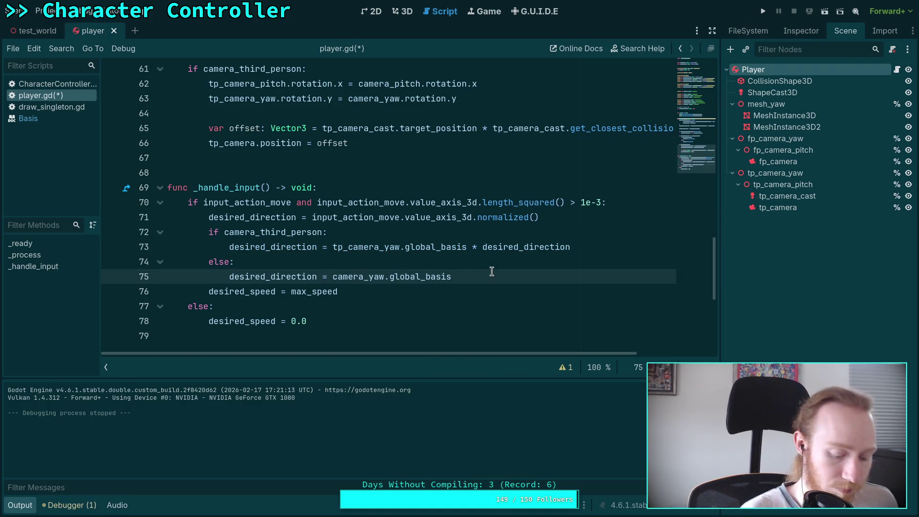
pyautogui.write('esi')
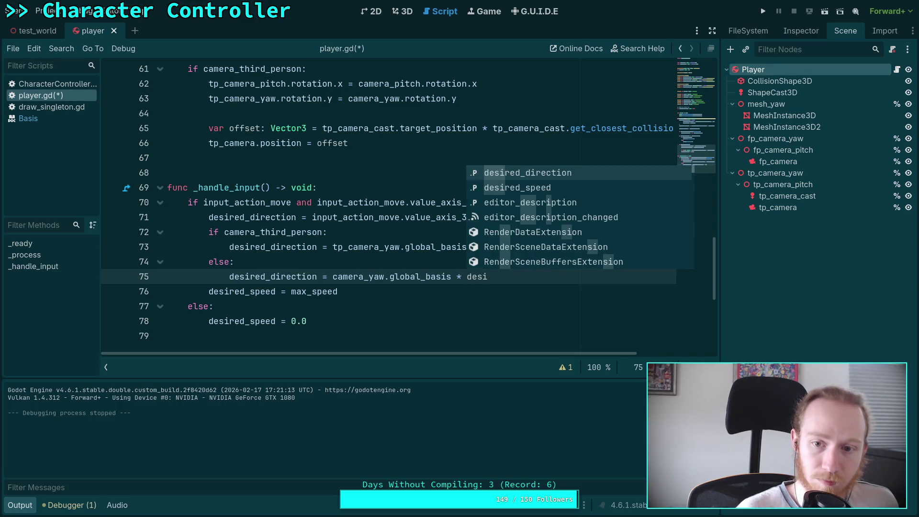
pyautogui.press('Return')
pyautogui.hotkey('ctrl', 's')
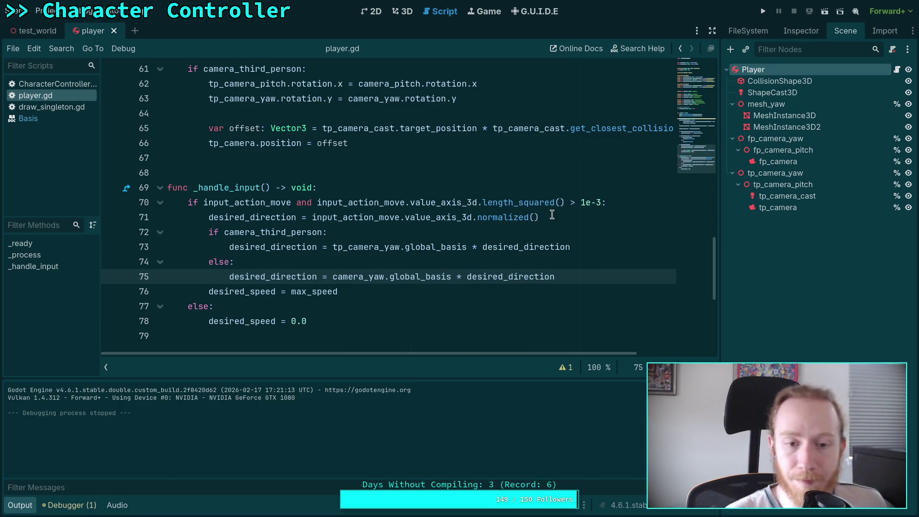
pyautogui.click(765, 15)
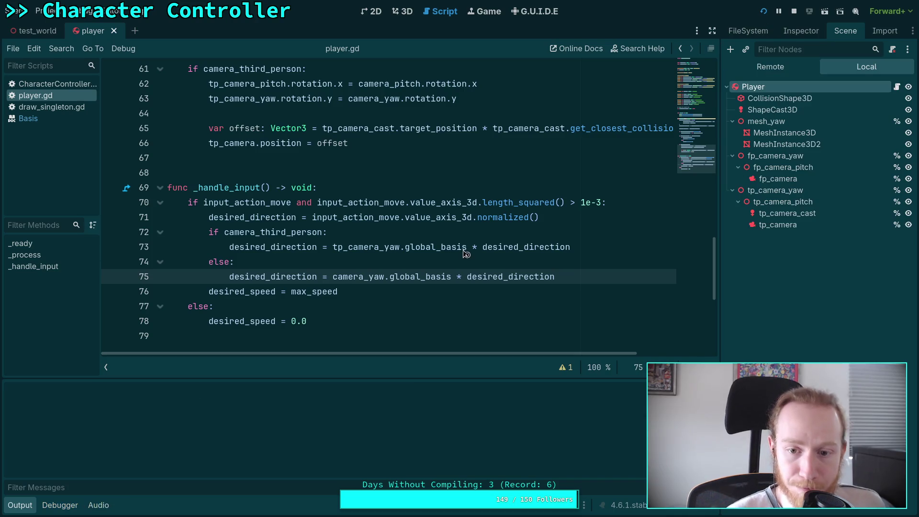
# Walk forward in the running game to test camera-relative movement, then stop it and enlarge the code editor
pyautogui.press('w')
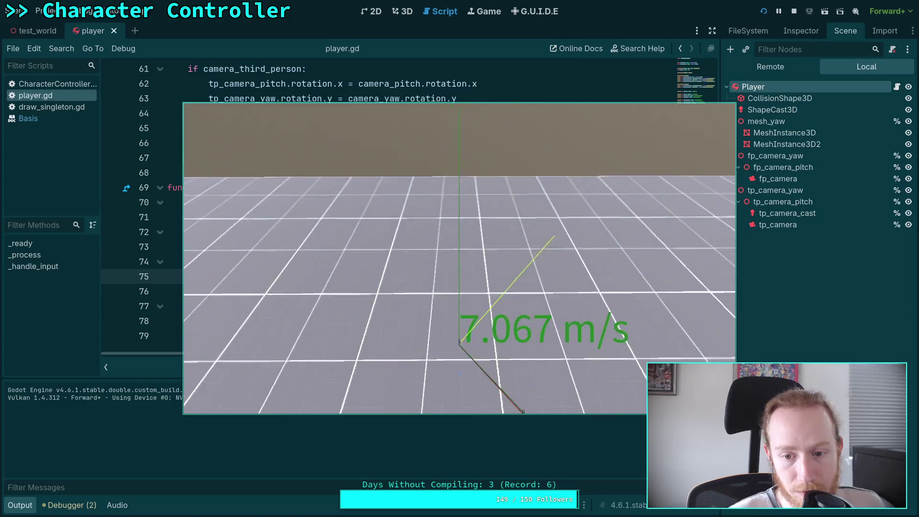
pyautogui.click(794, 11)
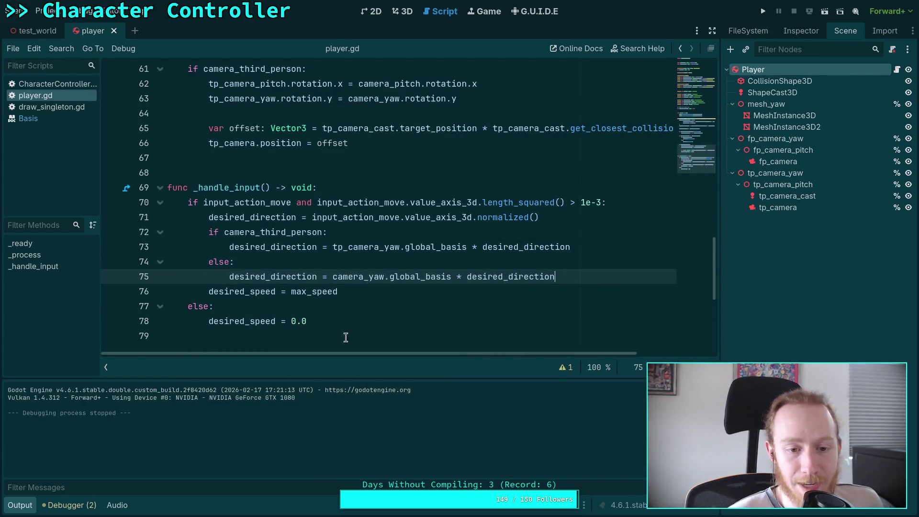
pyautogui.hotkey('ctrl', 'j')
pyautogui.click(225, 336)
pyautogui.scroll(3, 225, 334)
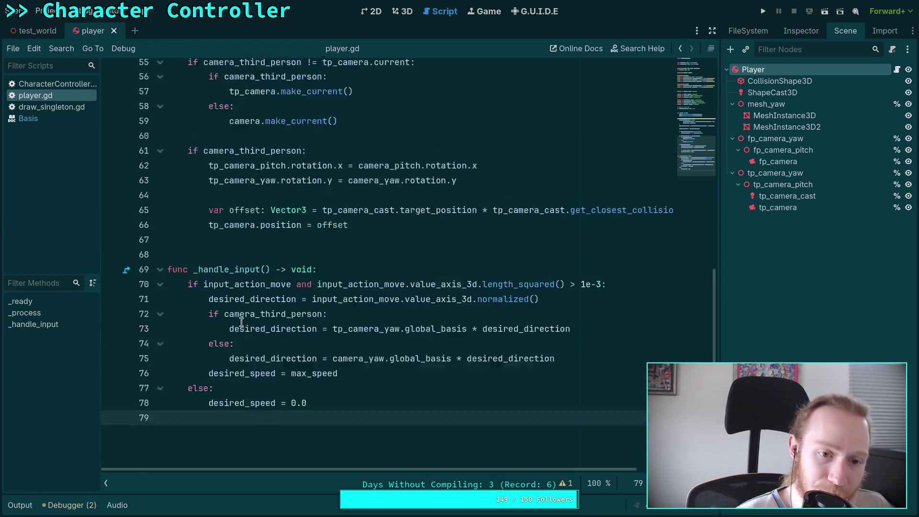
pyautogui.click(242, 305)
pyautogui.click(252, 298)
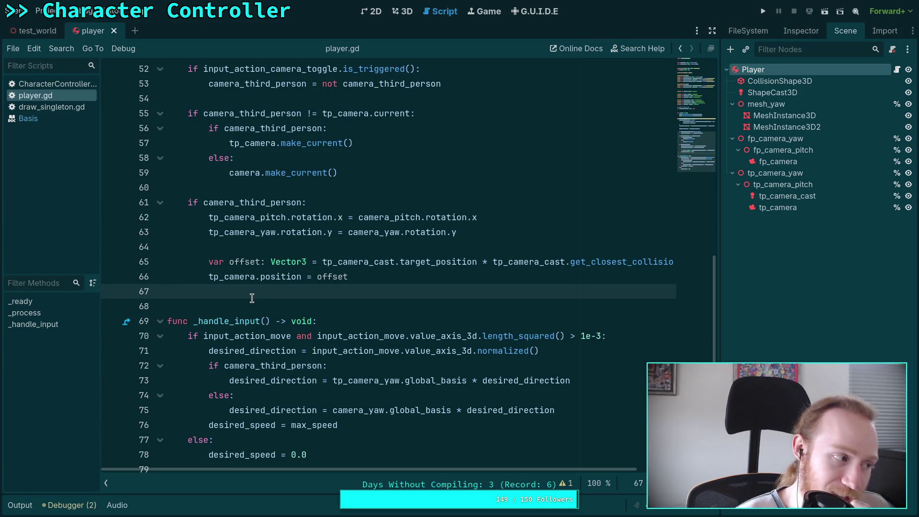
pyautogui.press('F5')
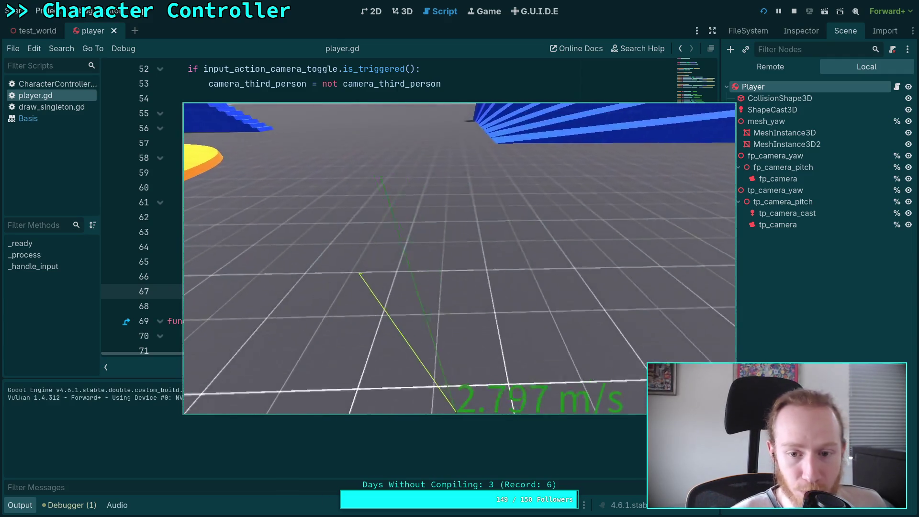
pyautogui.press('w')
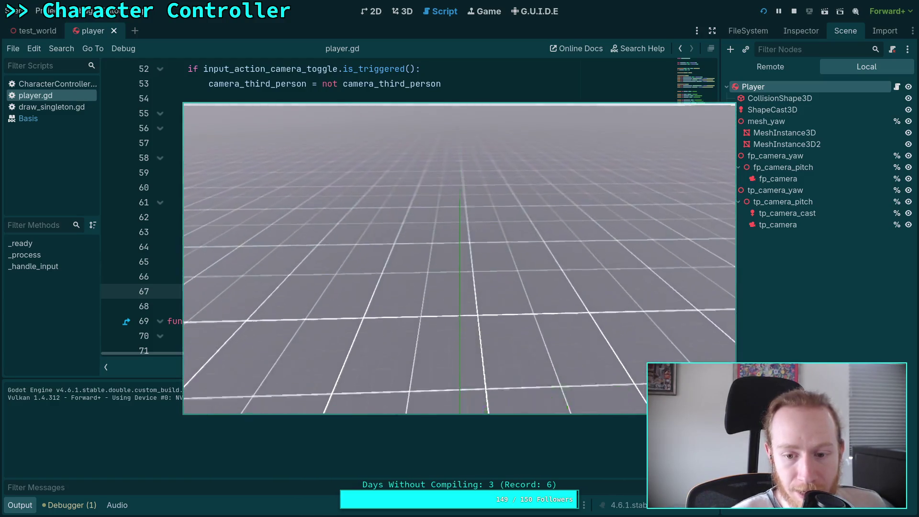
pyautogui.press('c')
pyautogui.press('w')
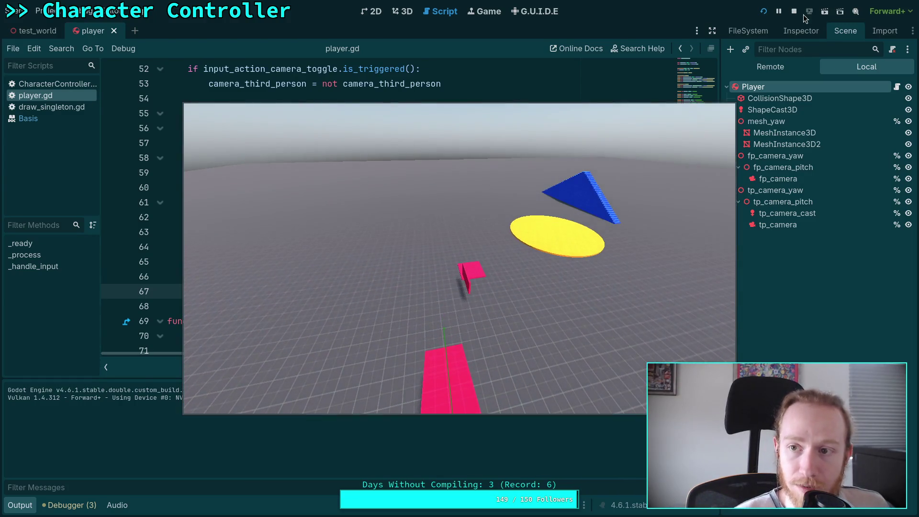
pyautogui.click(795, 11)
pyautogui.scroll(-3, 339, 245)
pyautogui.scroll(11, 335, 247)
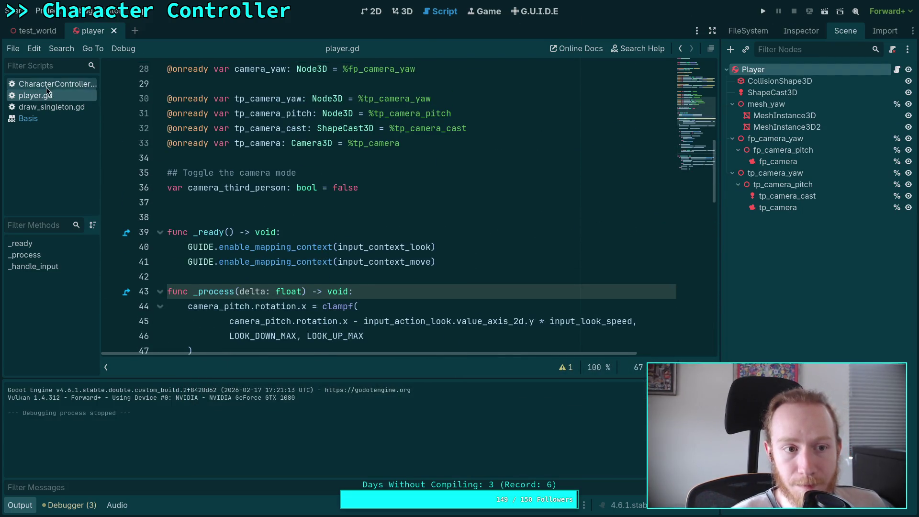
# In CharacterController.gd, change line 339's pow base from 0.9 to 0.85
pyautogui.click(44, 86)
pyautogui.scroll(1, 361, 203)
pyautogui.press('BackSpace')
pyautogui.write('87')
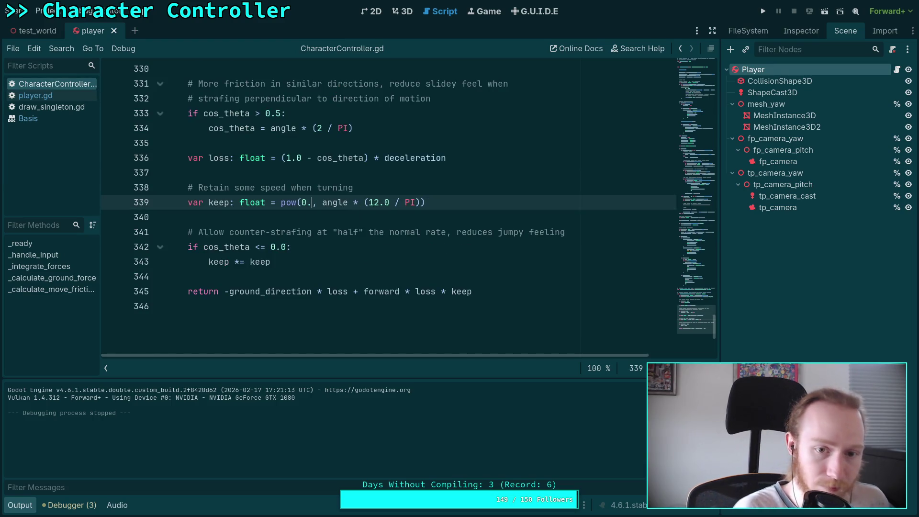
# Run the game with F5, test the turn retention toward the blue ramp, then stop it
pyautogui.press('F5')
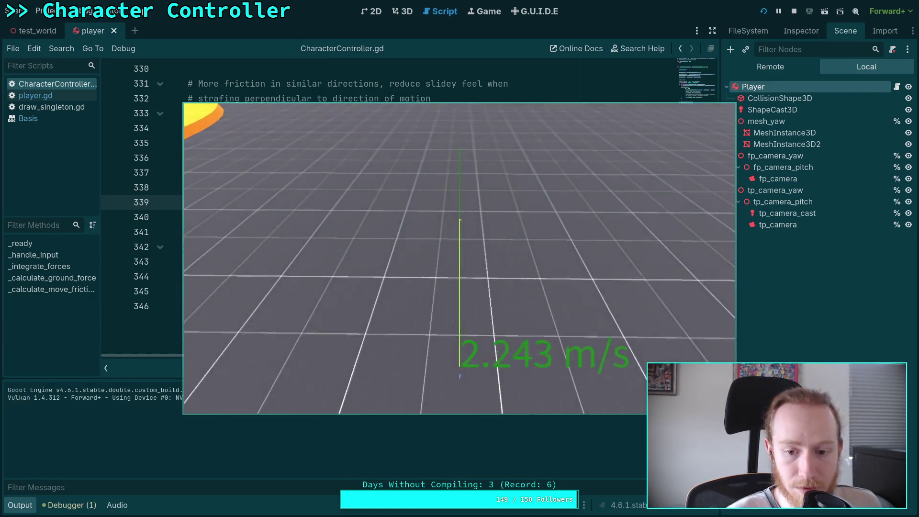
pyautogui.press('a')
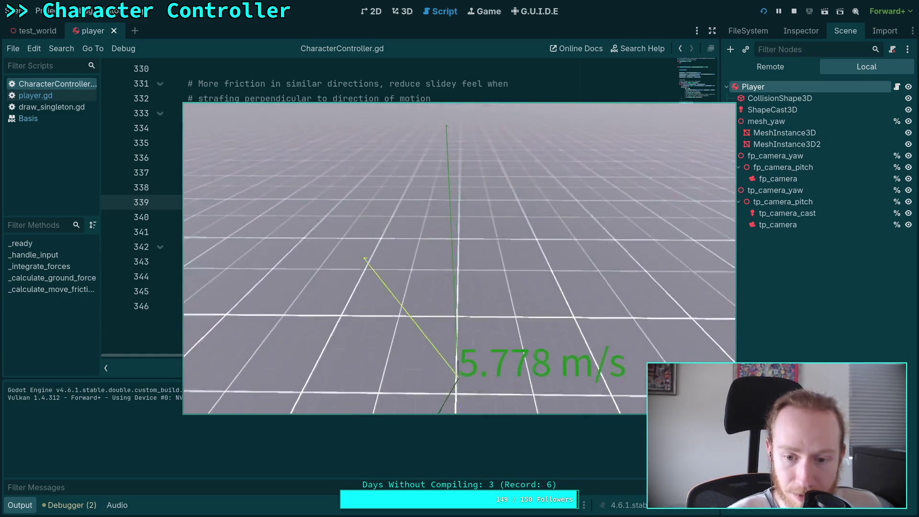
pyautogui.click(793, 14)
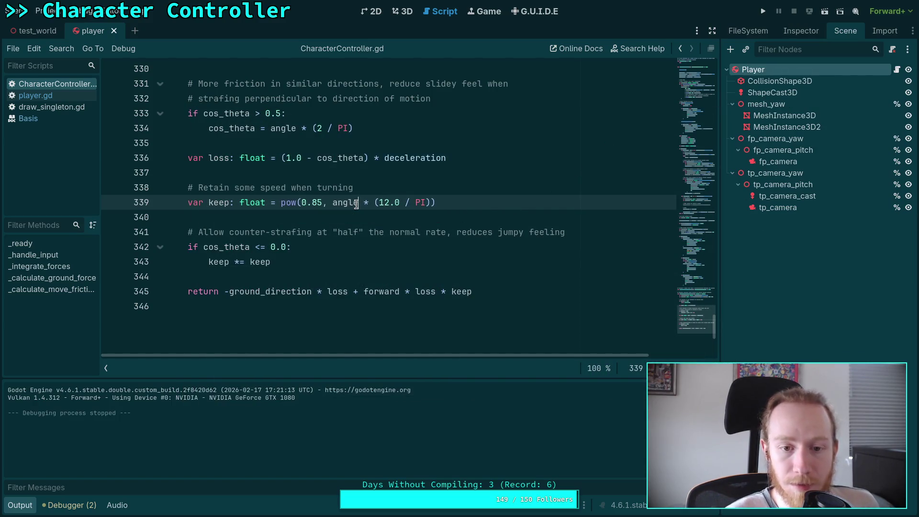
pyautogui.press('F5')
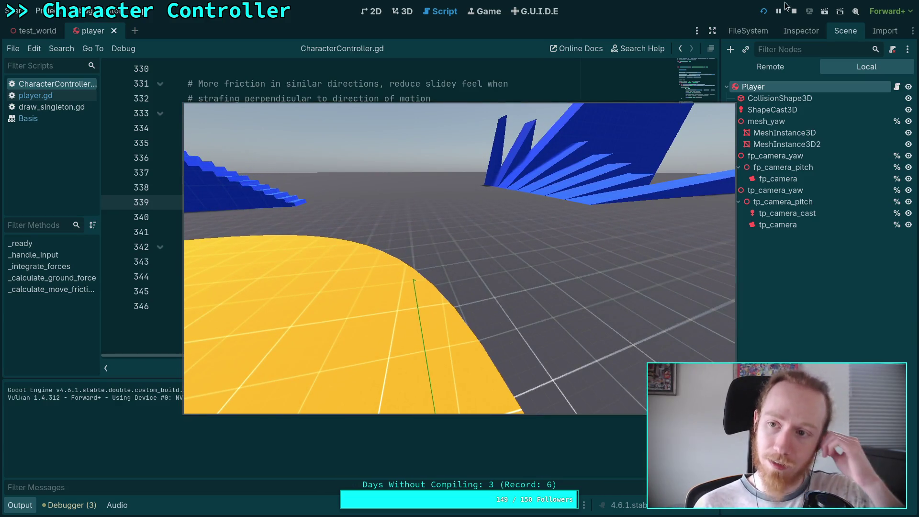
pyautogui.press('F8')
pyautogui.click(391, 272)
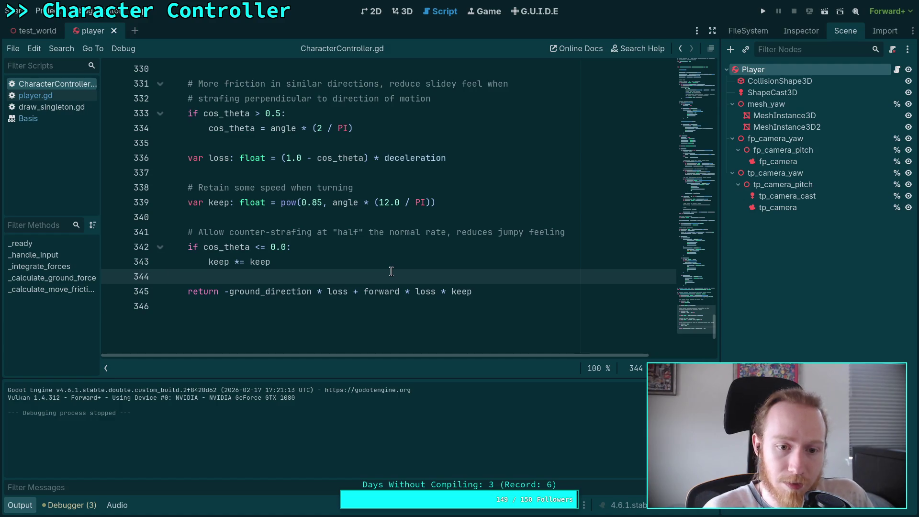
# Run and stop the game, then lower line 339's pow base from 0.85 to 0.8
pyautogui.click(763, 11)
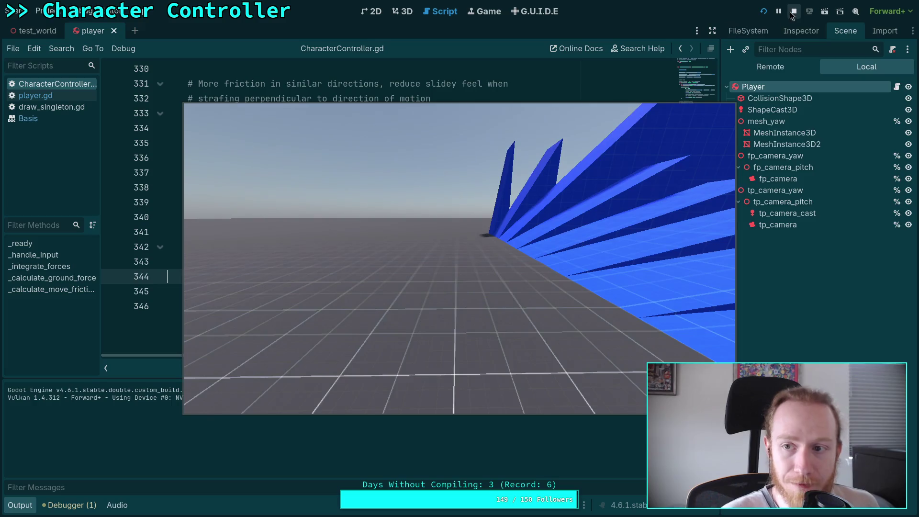
pyautogui.press('F8')
pyautogui.click(318, 202)
pyautogui.press('BackSpace')
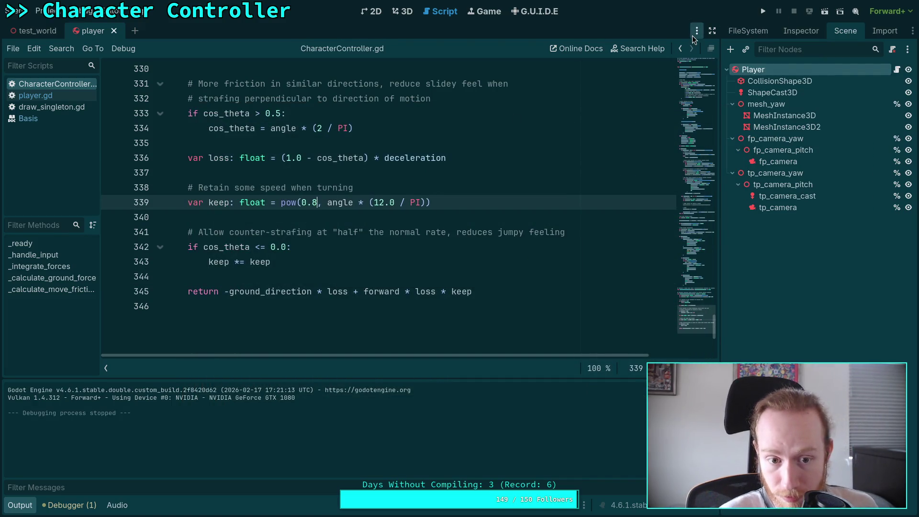
# Playtest the 0.8 pow base by running and turning across the floor grid, then stop
pyautogui.click(764, 12)
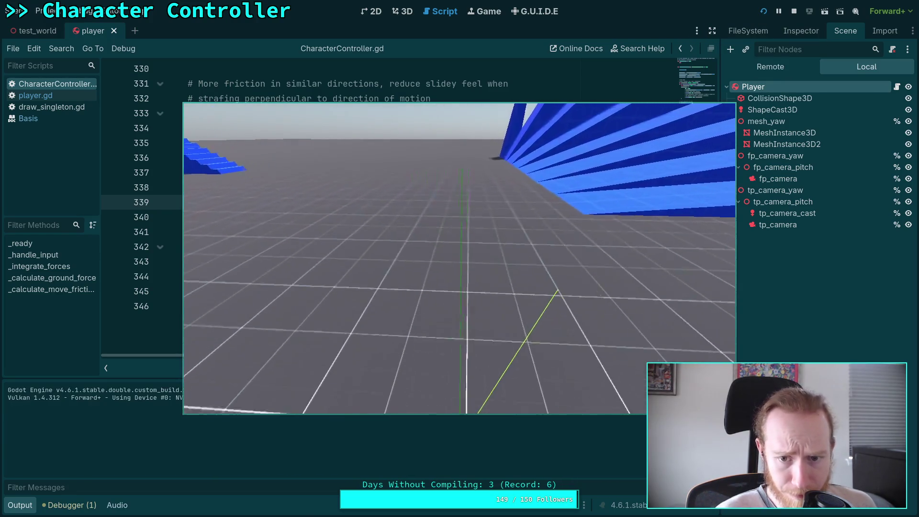
pyautogui.press('w')
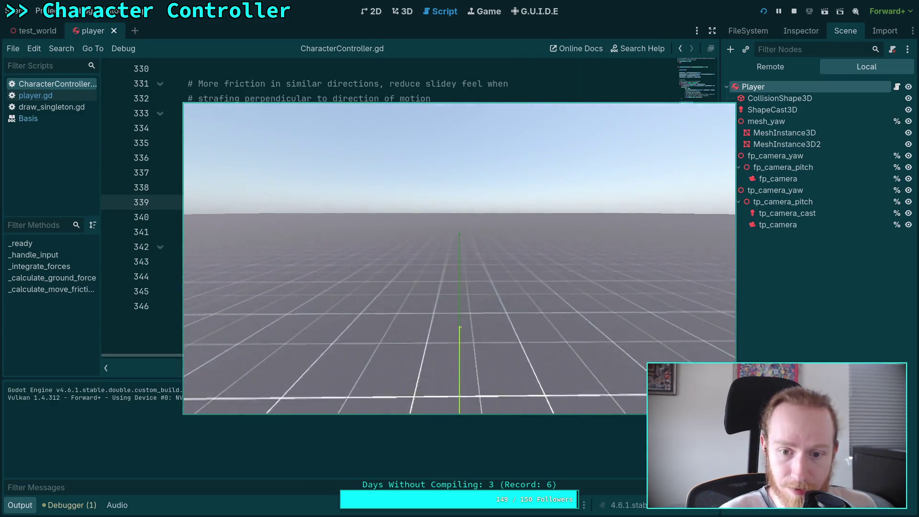
pyautogui.press('w')
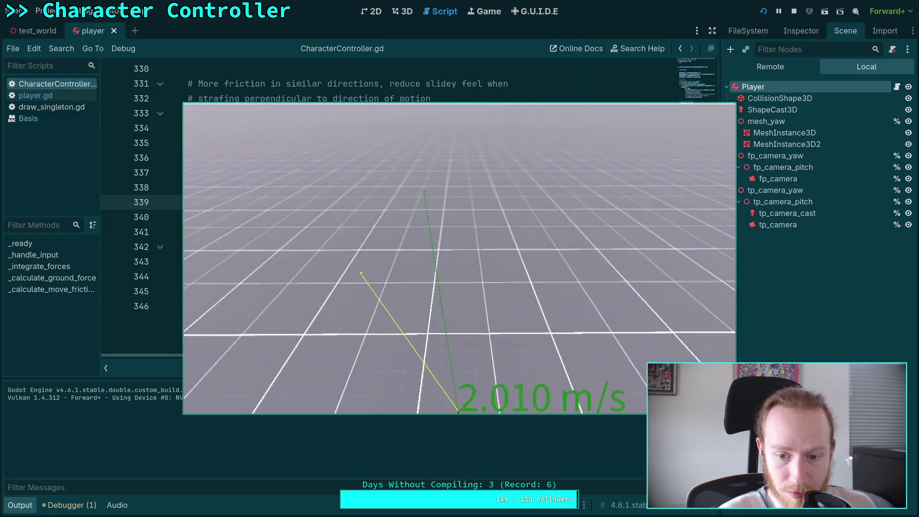
pyautogui.press('Escape')
pyautogui.click(794, 11)
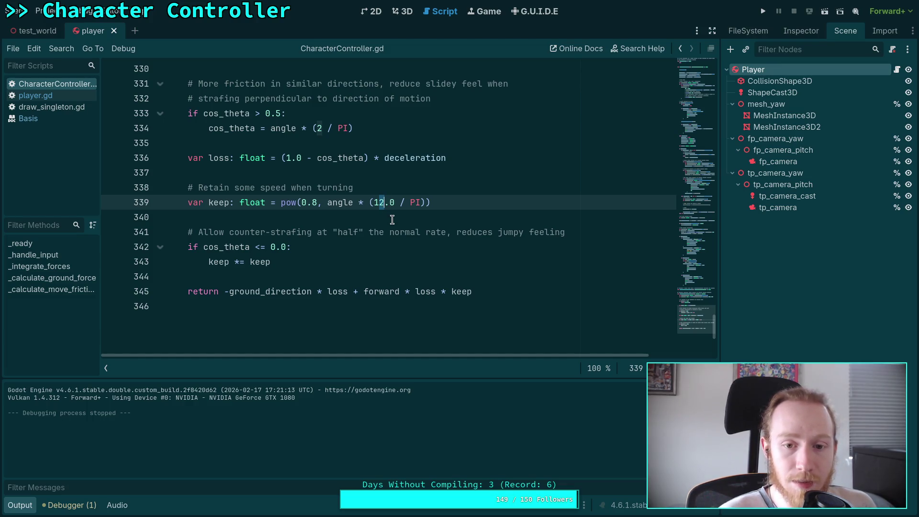
# Switch workspaces to the terminal and bring up the Python REPL tab
pyautogui.click(462, 206)
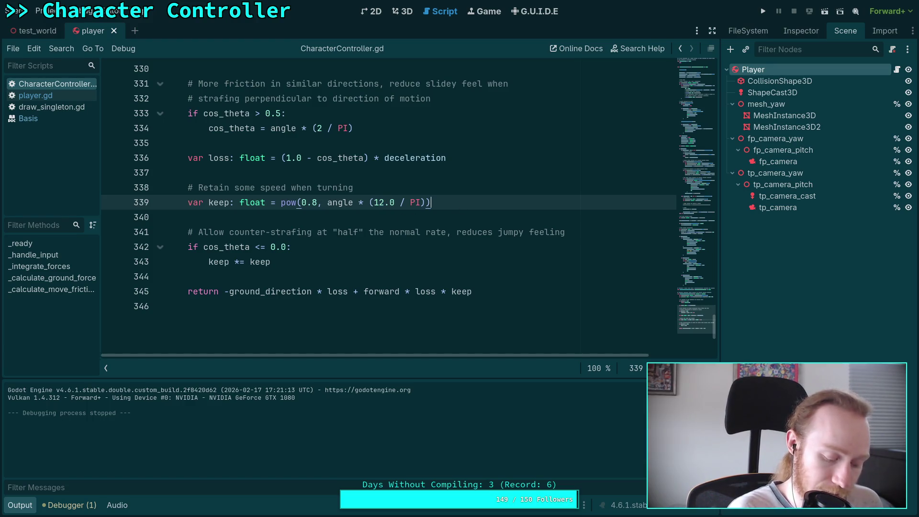
pyautogui.press('super+4')
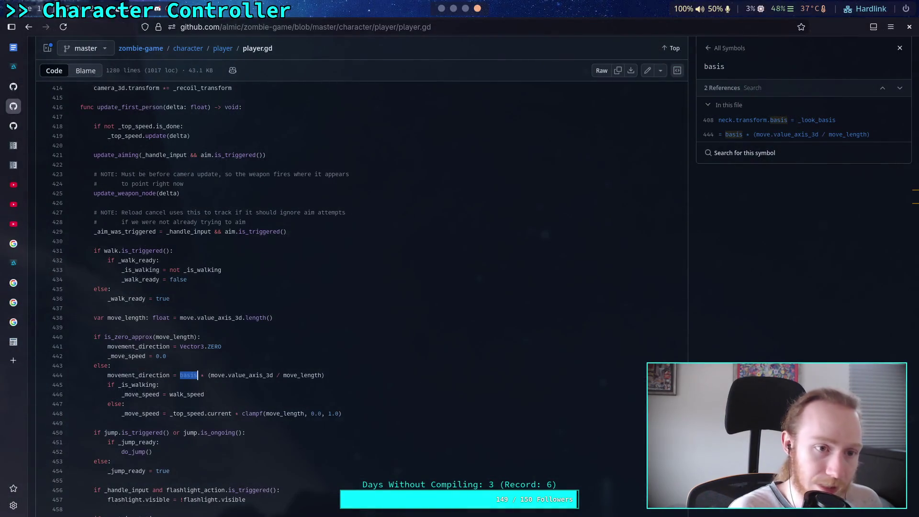
pyautogui.press('super+2')
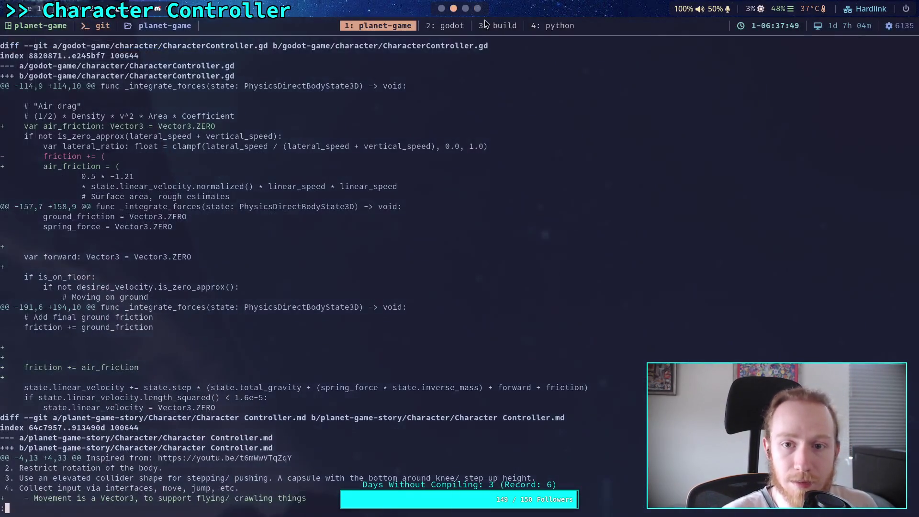
pyautogui.click(564, 29)
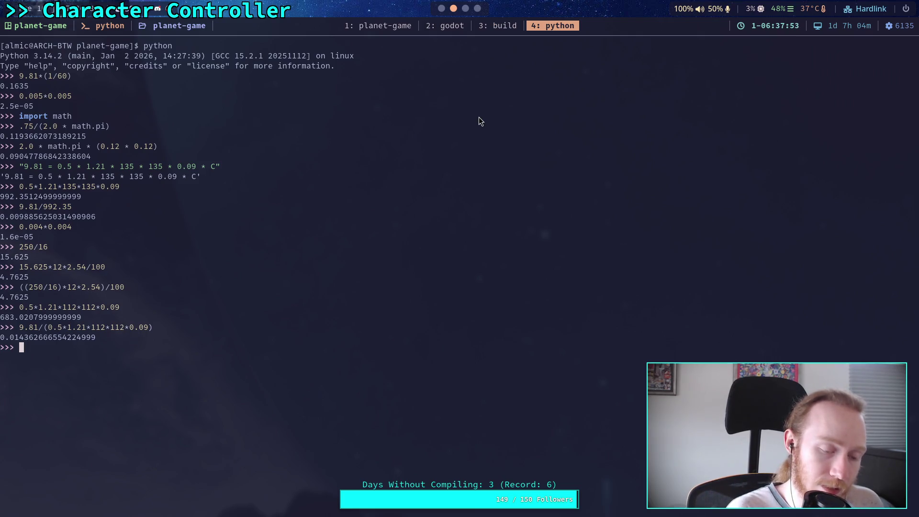
# Try converting 15 degrees with math.deg_to_rad, then math.degrees, in the REPL
pyautogui.write('math.deg_to_')
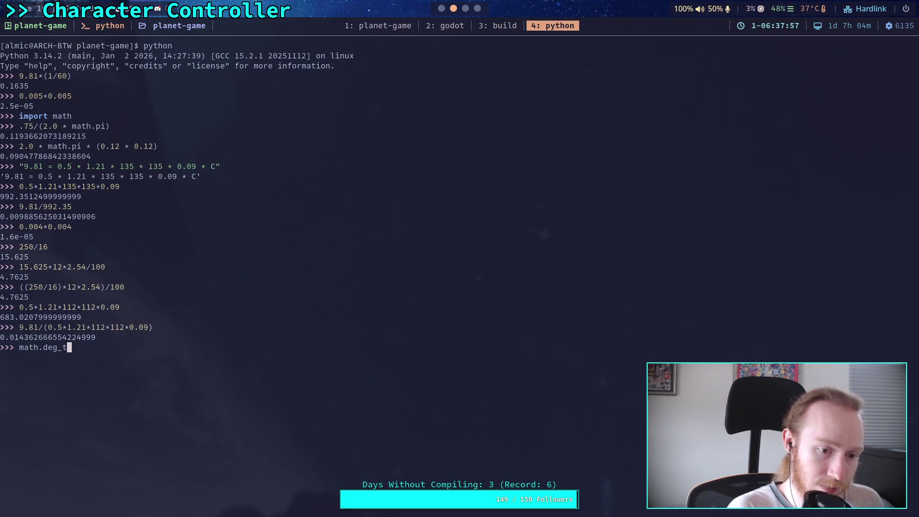
pyautogui.write('rad(15)')
pyautogui.press('Return')
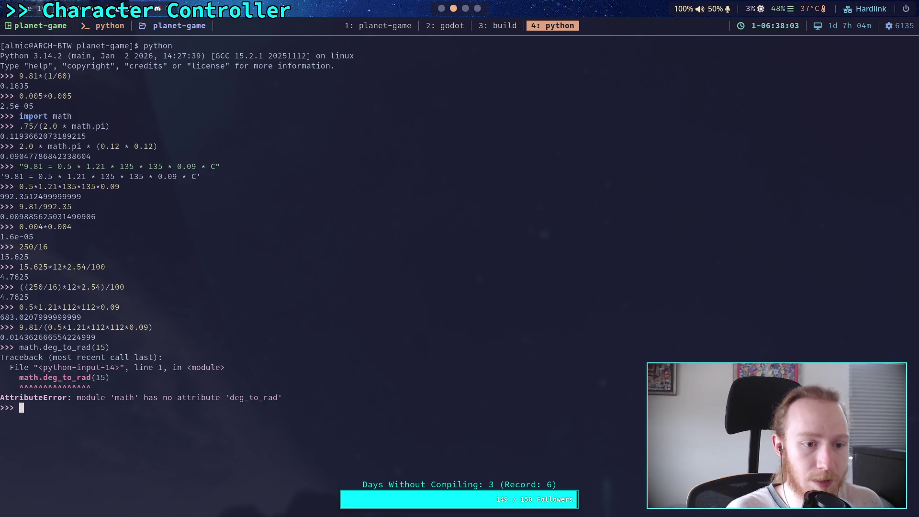
pyautogui.press('Up')
pyautogui.press('Left')
pyautogui.press('BackSpace')
pyautogui.press('BackSpace')
pyautogui.press('BackSpace')
pyautogui.write('rees')
pyautogui.press('Return')
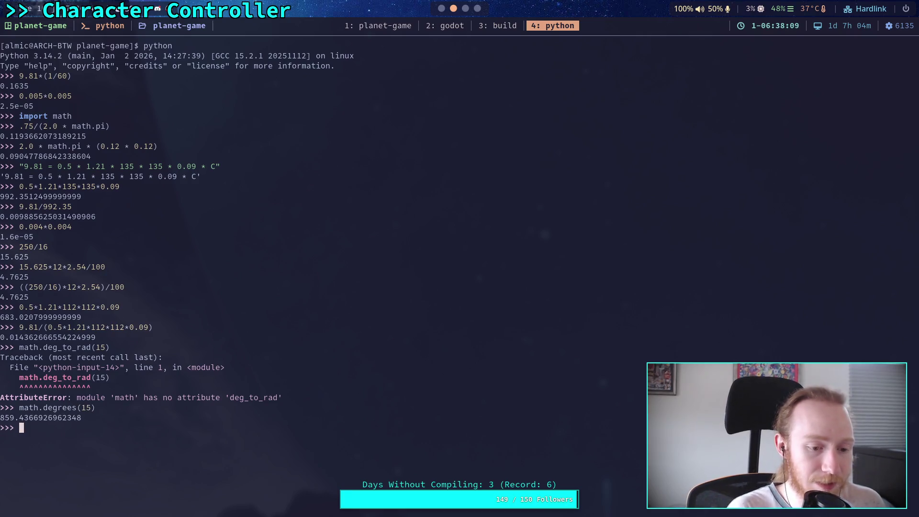
# Convert 15 degrees to radians with math.radians(15), giving 0.2618
pyautogui.press('Up')
pyautogui.press('Left')
pyautogui.press('Left')
pyautogui.press('Left')
pyautogui.press('BackSpace')
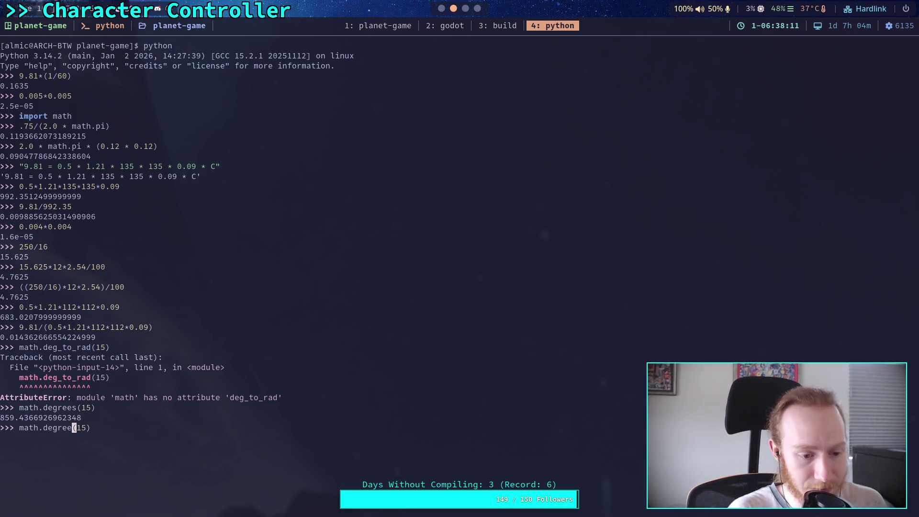
pyautogui.press('BackSpace')
pyautogui.press('BackSpace')
pyautogui.press('BackSpace')
pyautogui.write('radian')
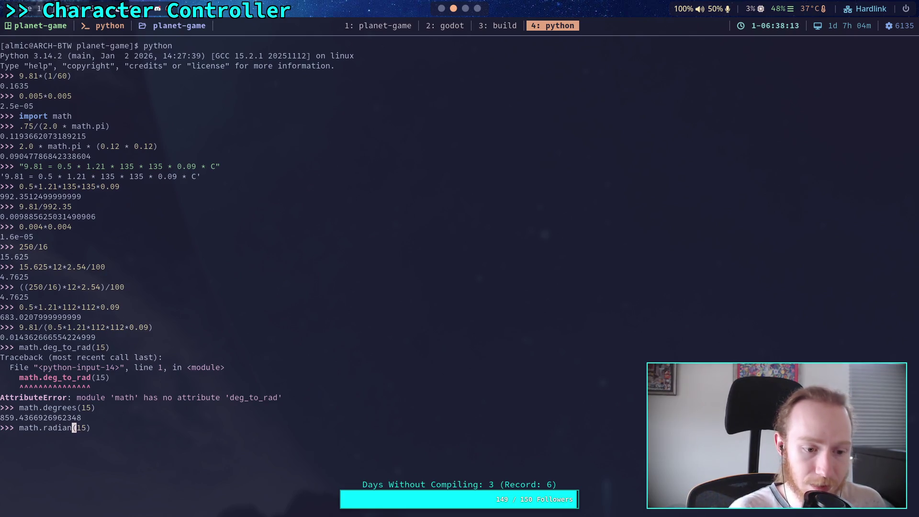
pyautogui.write('s')
pyautogui.press('Return')
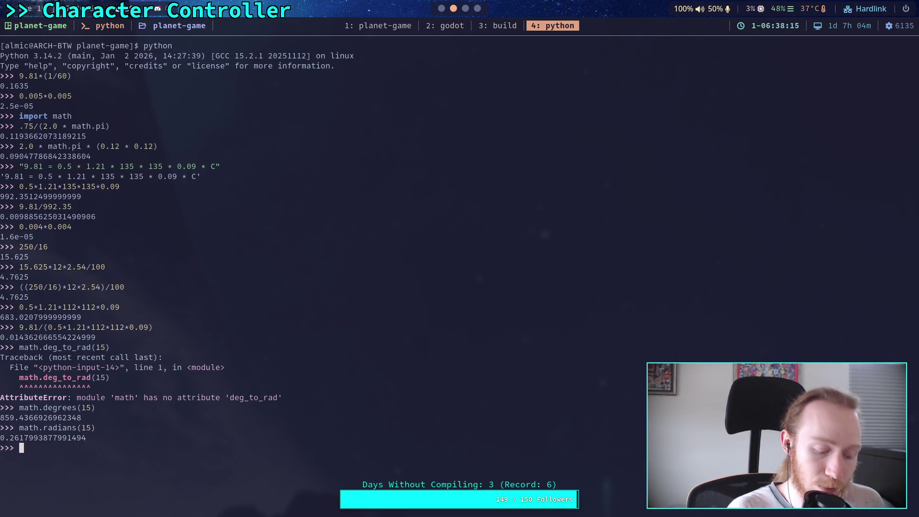
# Compute 12.0 / math.pi (≈3.8197) and switch back to Godot
pyautogui.write('12.0 / math.pi')
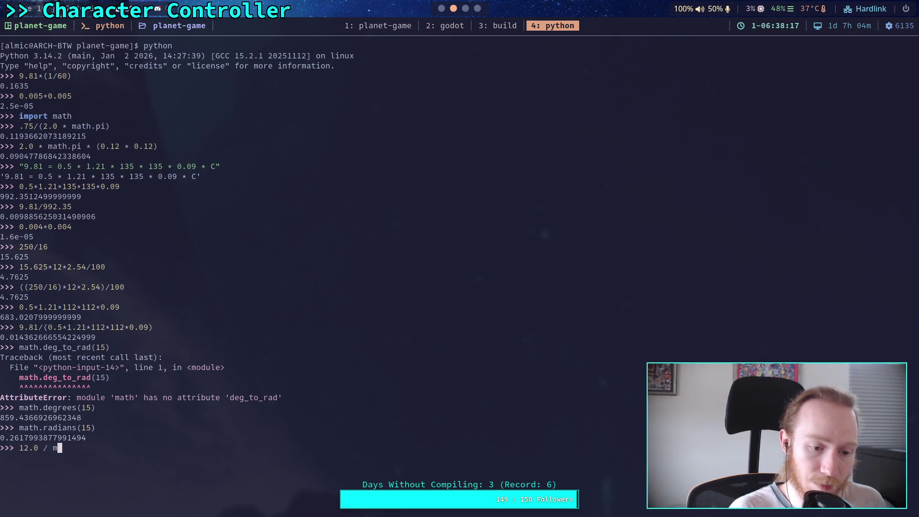
pyautogui.press('Return')
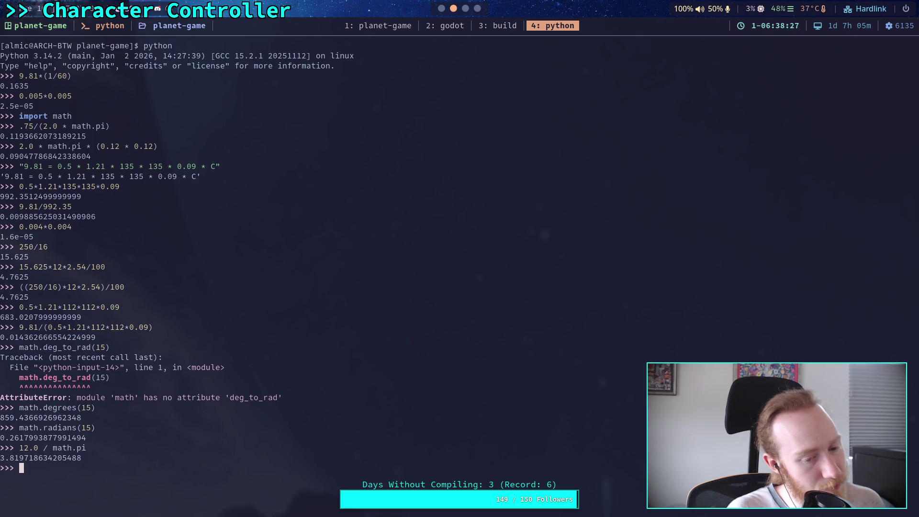
pyautogui.click(442, 8)
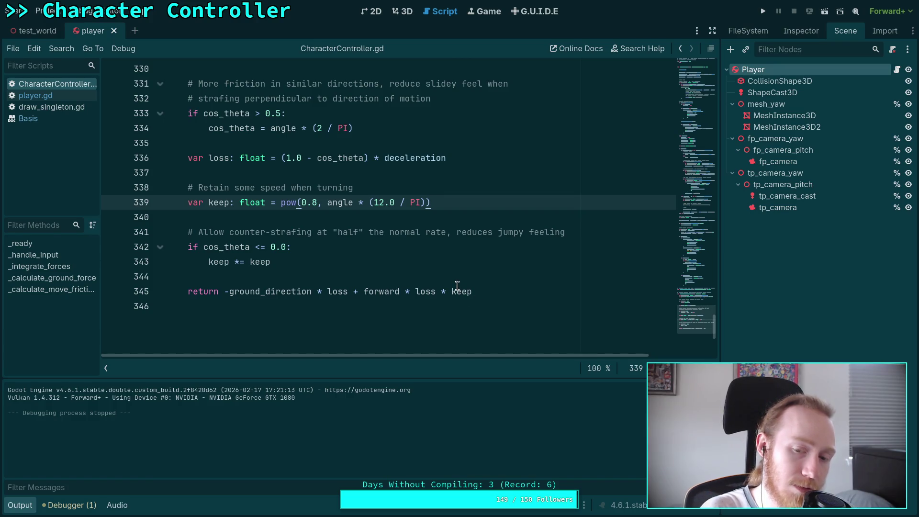
pyautogui.moveTo(457, 286)
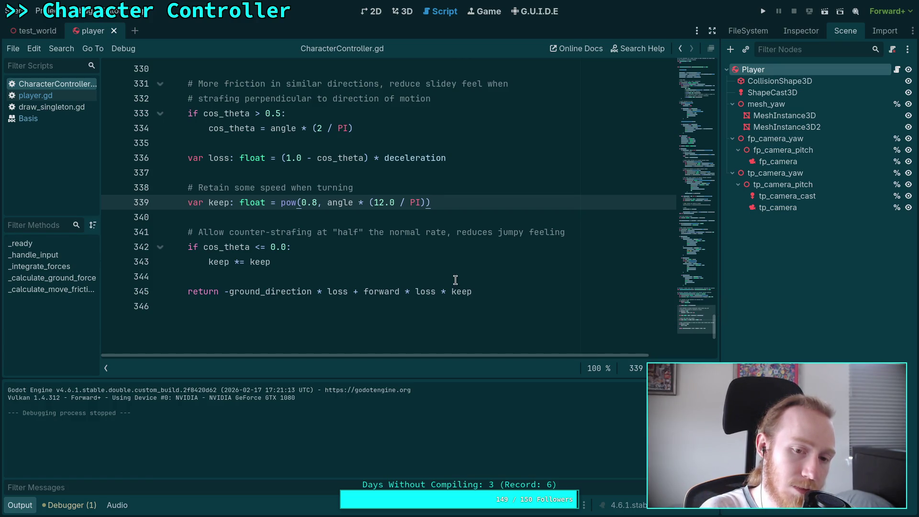
# Select line 339's keep = pow(0.8, angle * (12.0 / PI)), then switch back to the Python terminal
pyautogui.moveTo(453, 208); pyautogui.dragTo(188, 204)
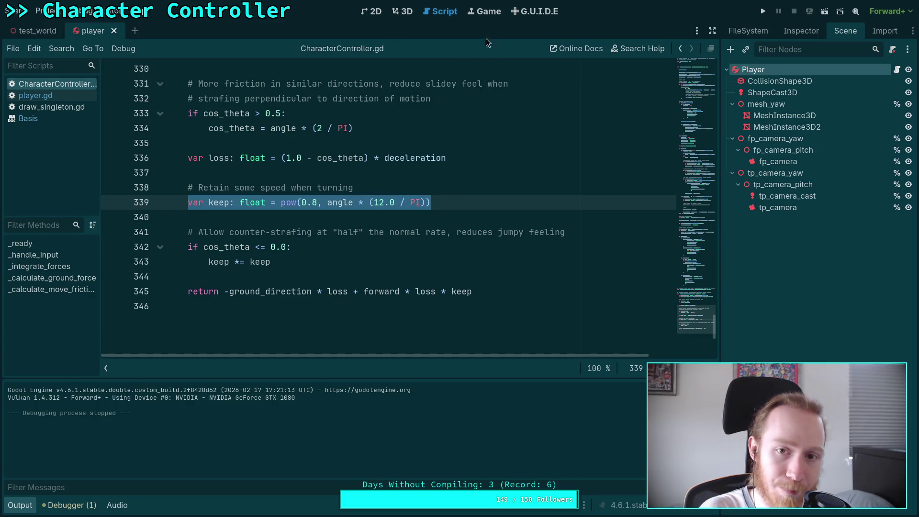
pyautogui.press('super+Right')
pyautogui.press('super+Right')
pyautogui.press('super+Right')
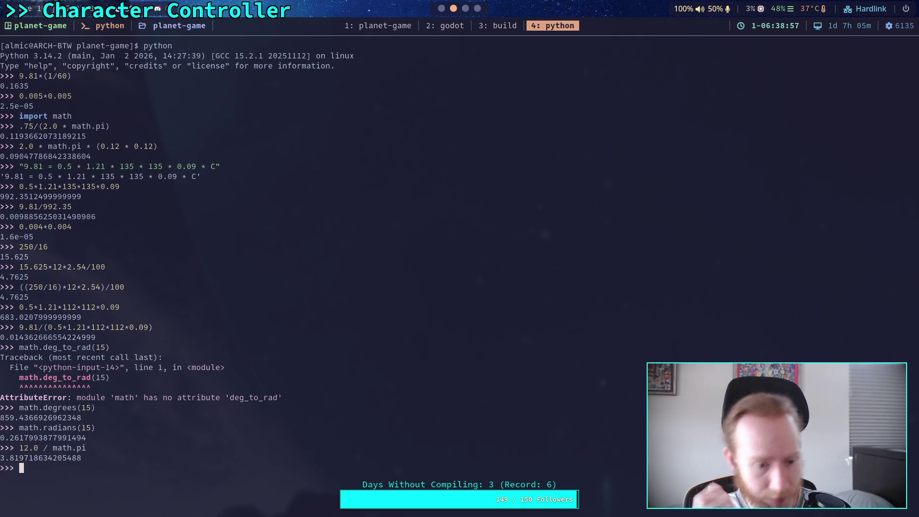
# Evaluate math.degrees(12.0 / math.pi), about 218.85, then switch back to the Godot editor
pyautogui.write('math.degrees(12.0 / math.pi)')
pyautogui.press('Return')
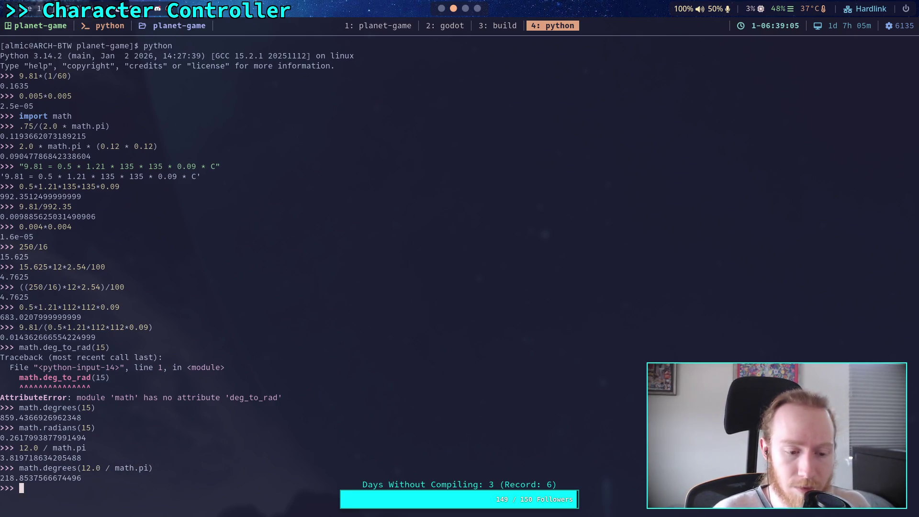
pyautogui.click(469, 10)
pyautogui.click(477, 8)
pyautogui.click(441, 9)
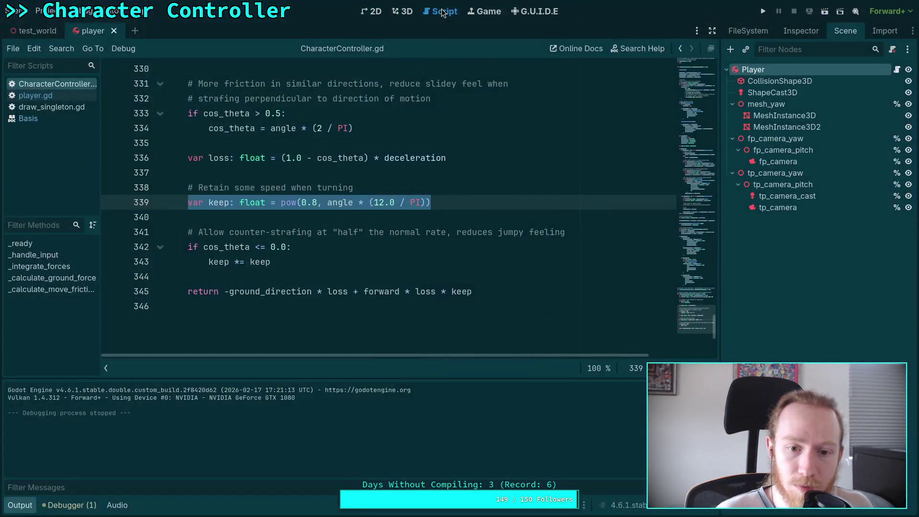
# Select the angle * (12.0 / PI) exponent on line 339, then switch to the browser and open a new tab
pyautogui.click(457, 242)
pyautogui.moveTo(328, 206); pyautogui.dragTo(426, 204)
pyautogui.scroll(2, 386, 306)
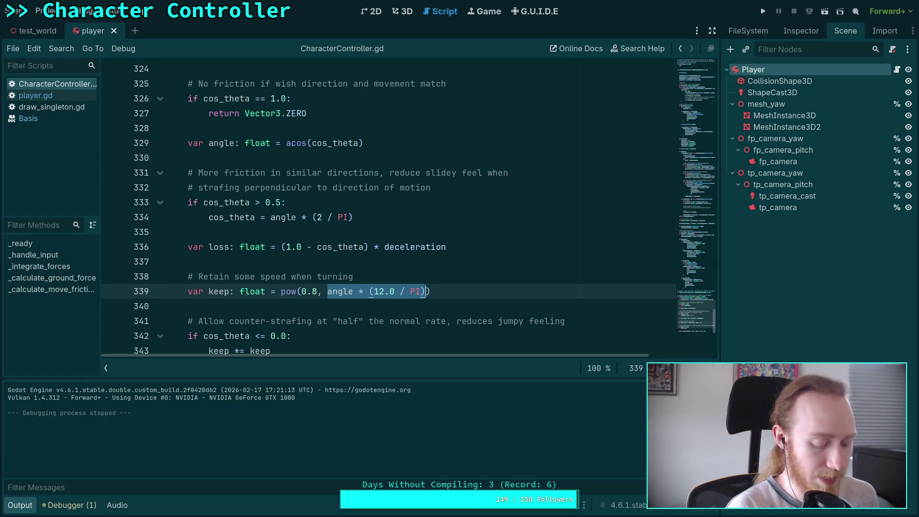
pyautogui.press('super+4')
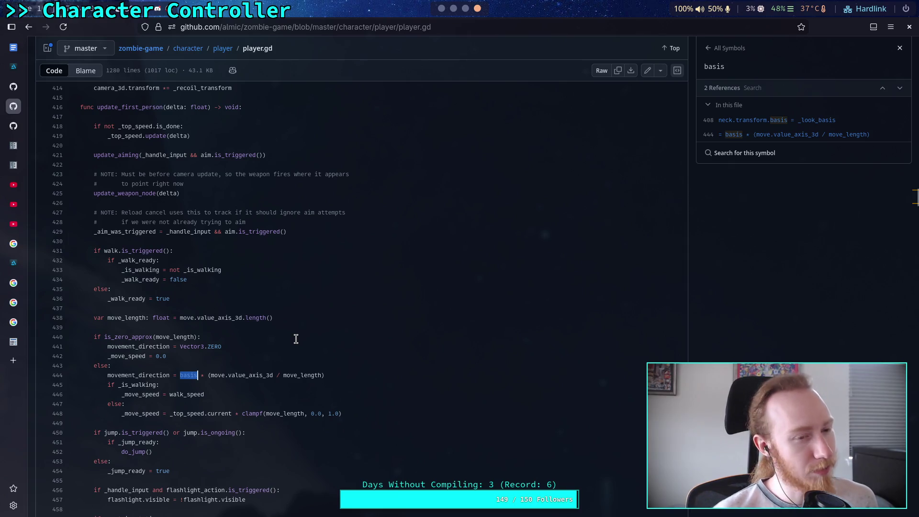
pyautogui.click(21, 359)
# Search for desmos and open the Desmos graphing calculator
pyautogui.write('desmo')
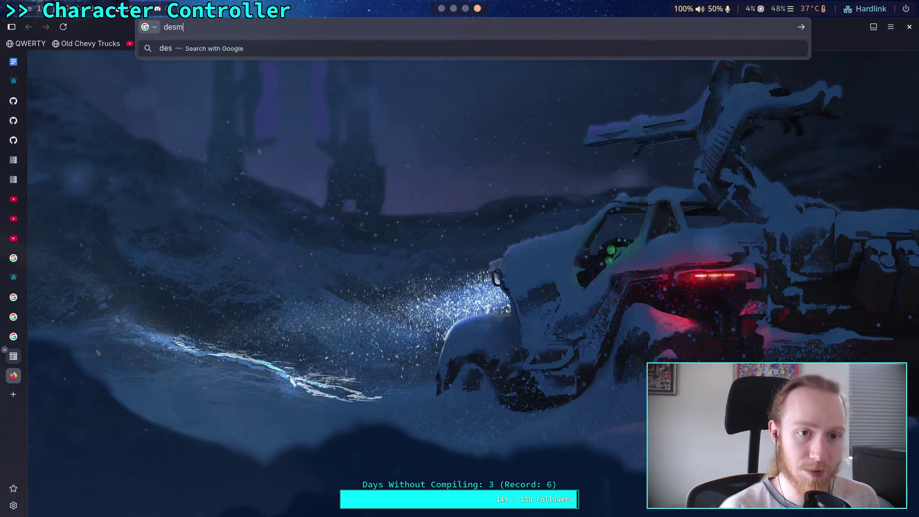
pyautogui.write('s')
pyautogui.press('Return')
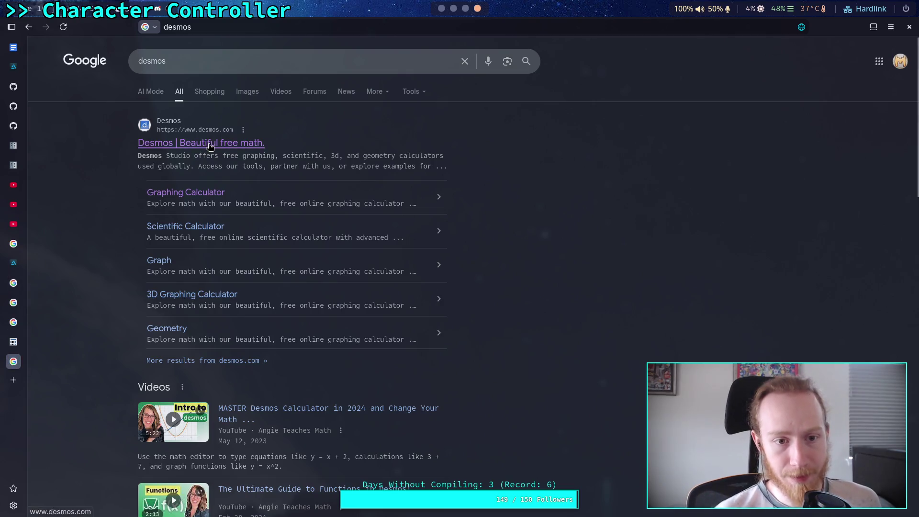
pyautogui.click(245, 148)
pyautogui.click(335, 228)
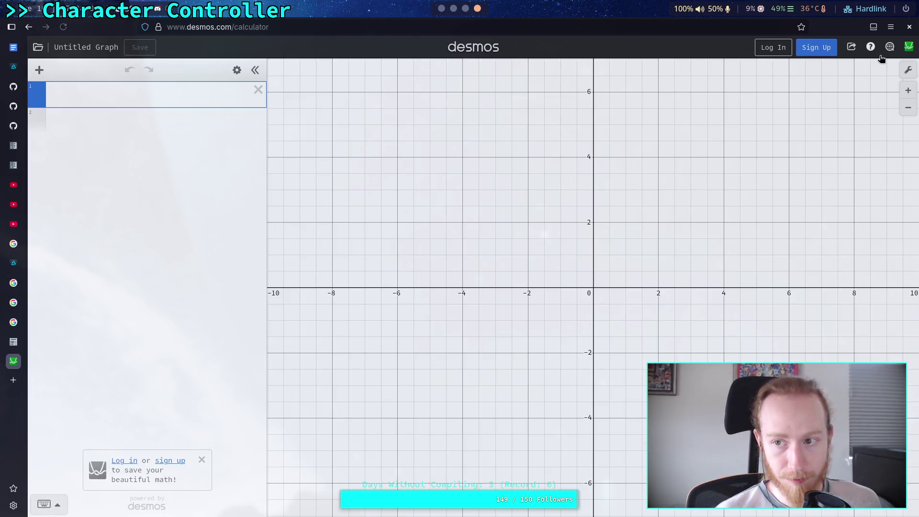
# Turn on reverse contrast in the graph settings for a dark graph
pyautogui.click(909, 78)
pyautogui.click(795, 251)
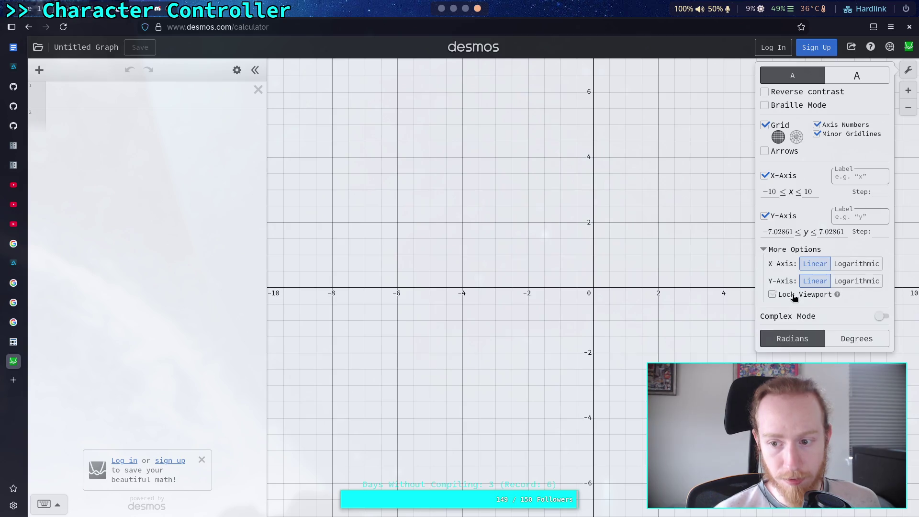
pyautogui.click(783, 251)
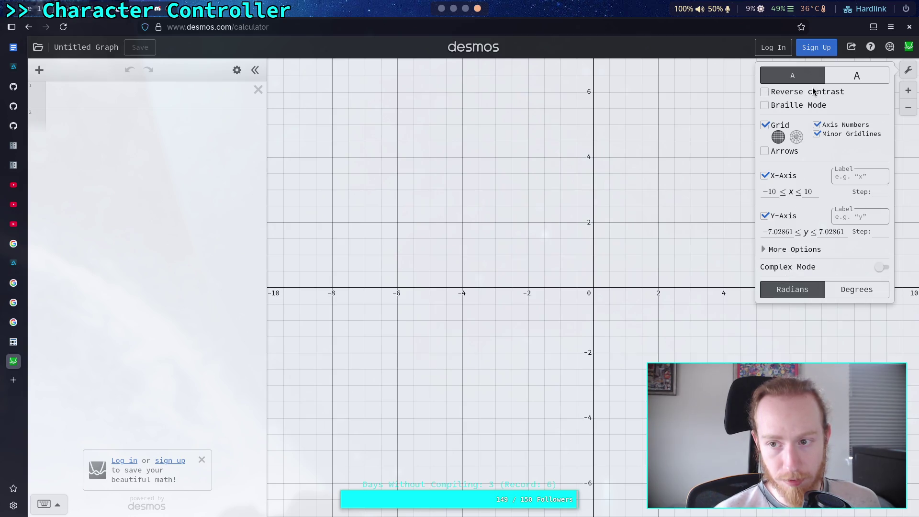
pyautogui.click(813, 91)
pyautogui.click(756, 127)
# Define k = 0.8 in the first expression line
pyautogui.click(111, 92)
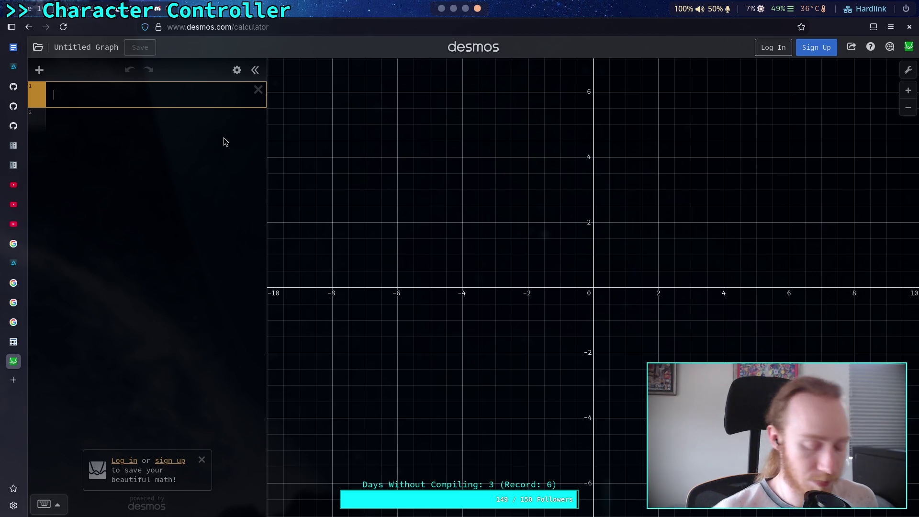
pyautogui.write('0.8')
pyautogui.press('BackSpace')
pyautogui.press('BackSpace')
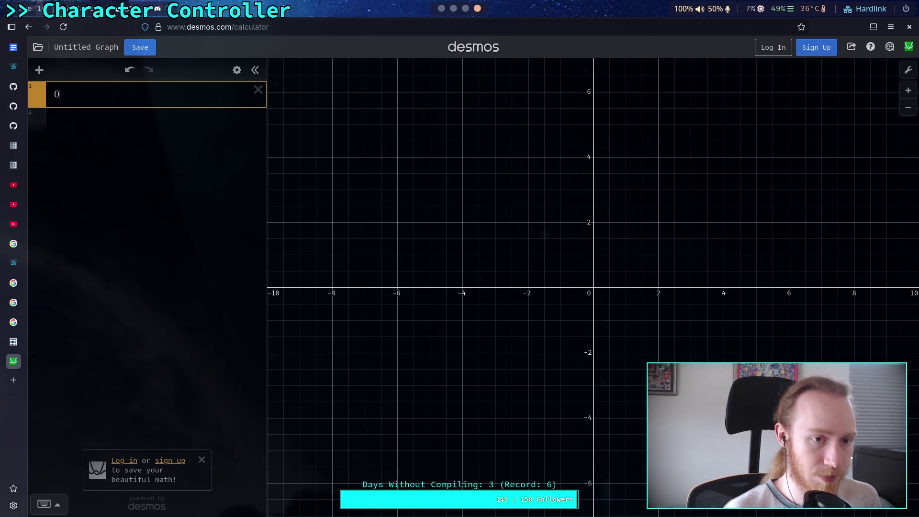
pyautogui.write('= 0.8')
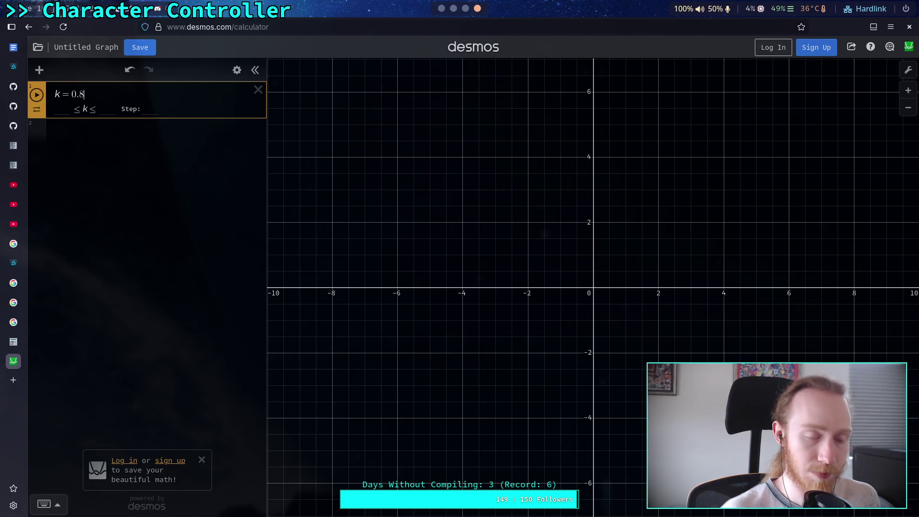
pyautogui.click(186, 129)
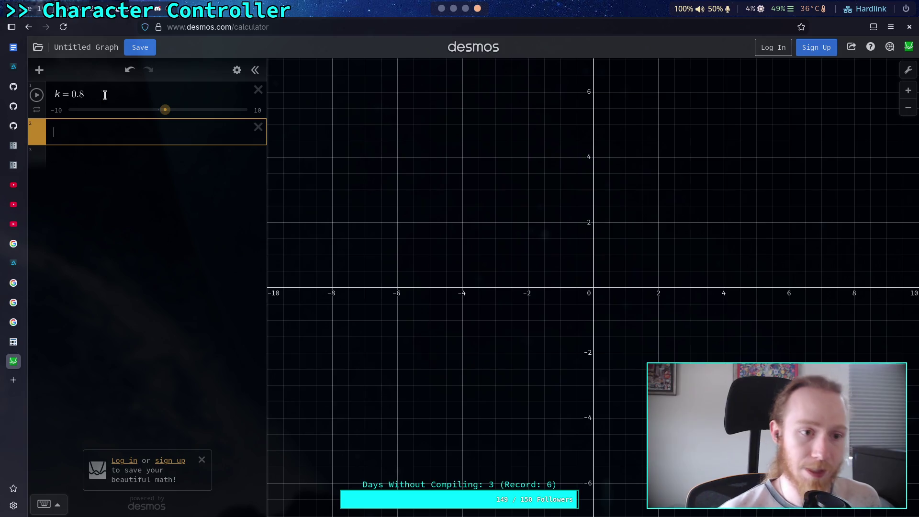
# Limit the k slider to a 0 to 1 range, then clear x from the second expression
pyautogui.click(61, 109)
pyautogui.click(65, 113)
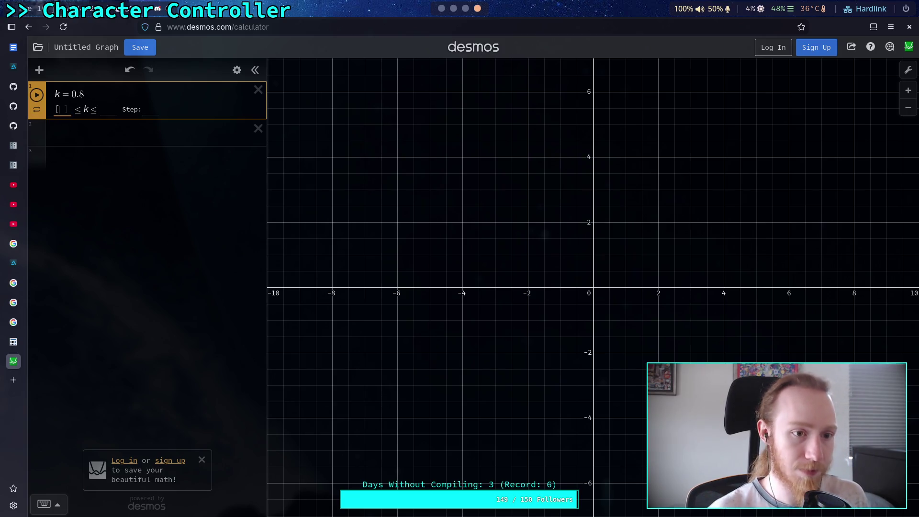
pyautogui.write('0')
pyautogui.click(106, 109)
pyautogui.write('1')
pyautogui.click(156, 132)
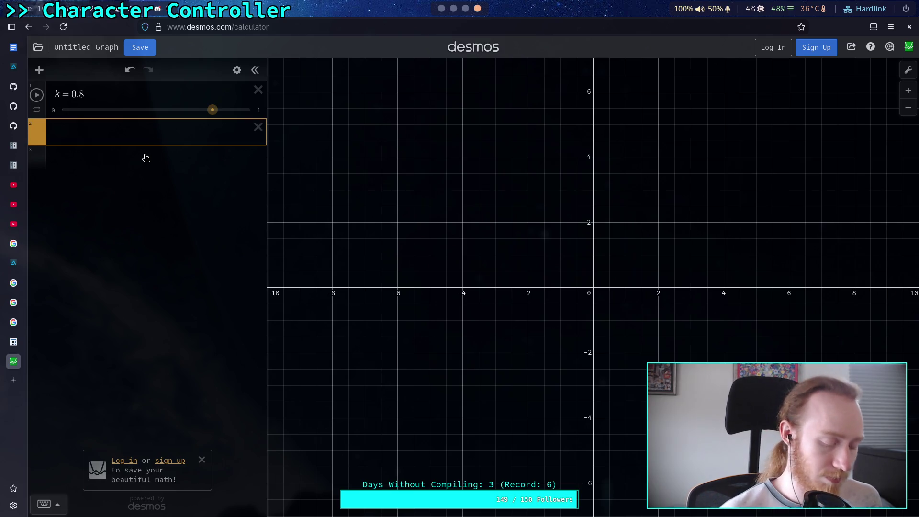
pyautogui.click(54, 109)
pyautogui.click(148, 110)
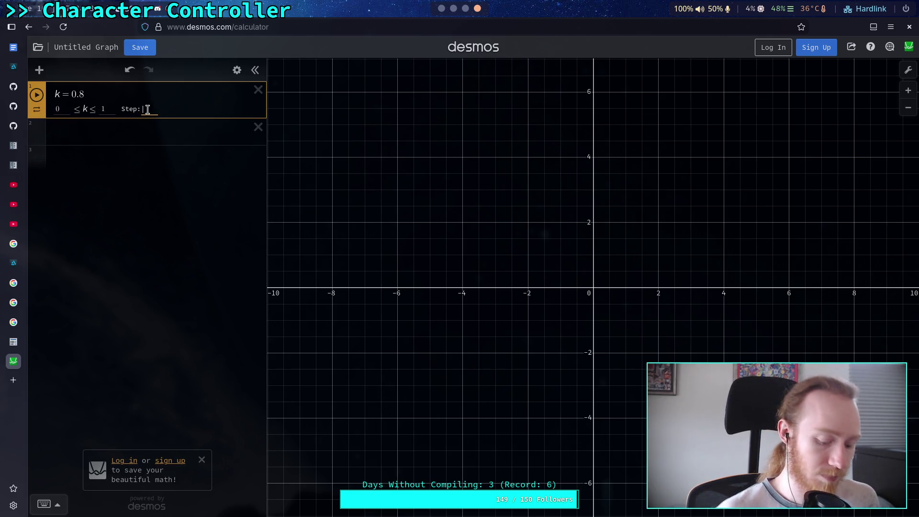
pyautogui.click(151, 129)
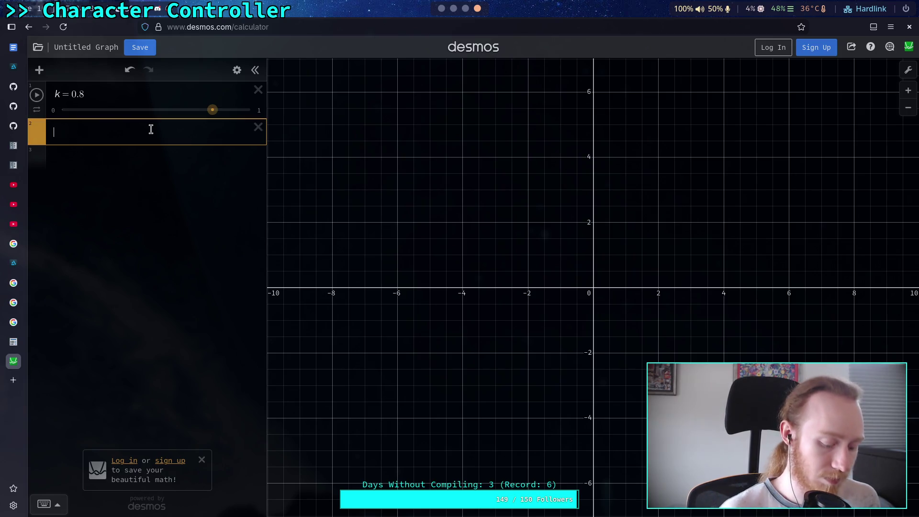
pyautogui.press('BackSpace')
# Graph the decay curve k^(x·(12/π)) in the second expression and frame its intercept
pyautogui.write('k')
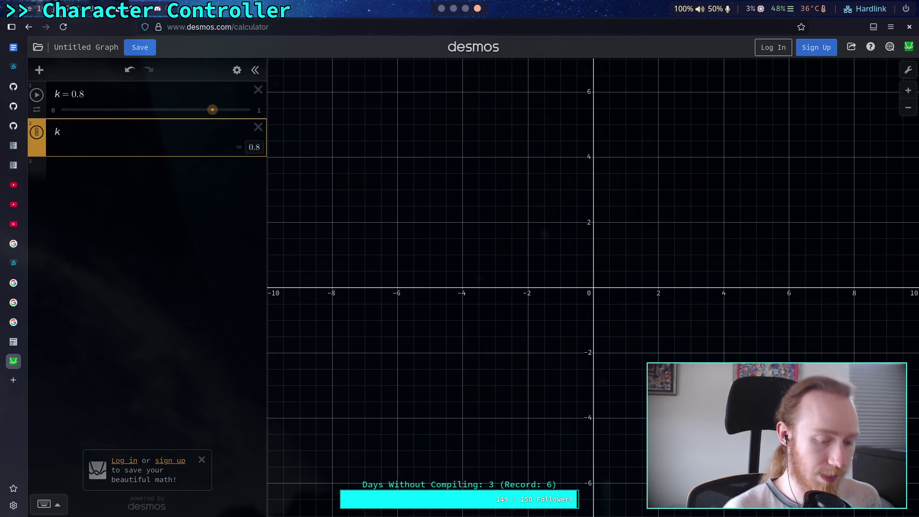
pyautogui.write('s')
pyautogui.press('BackSpace')
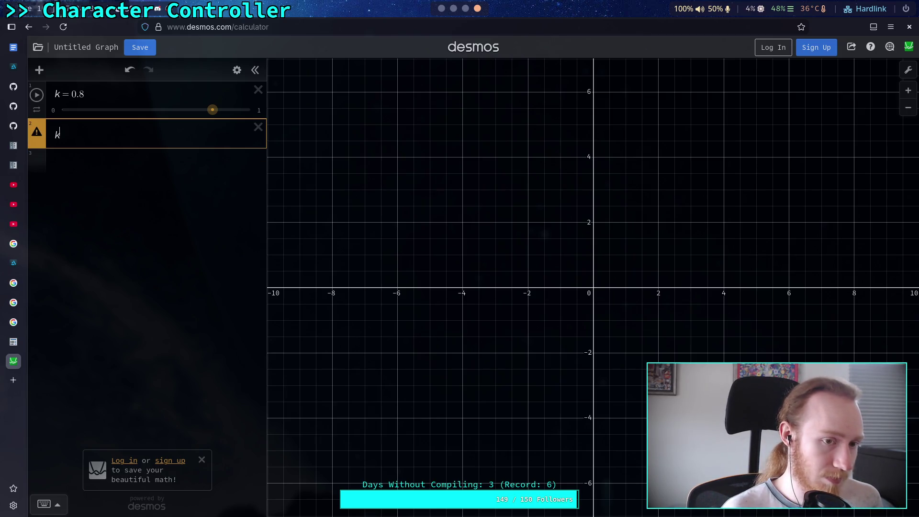
pyautogui.write('()')
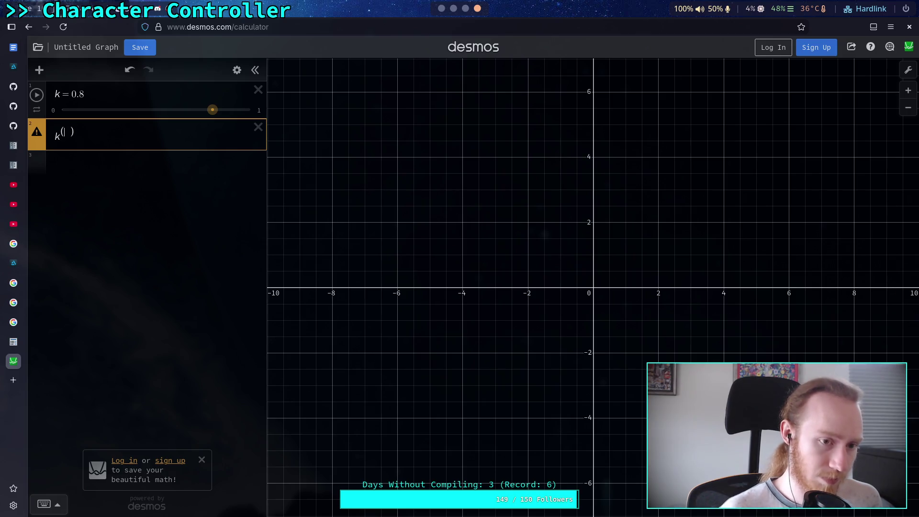
pyautogui.write('x')
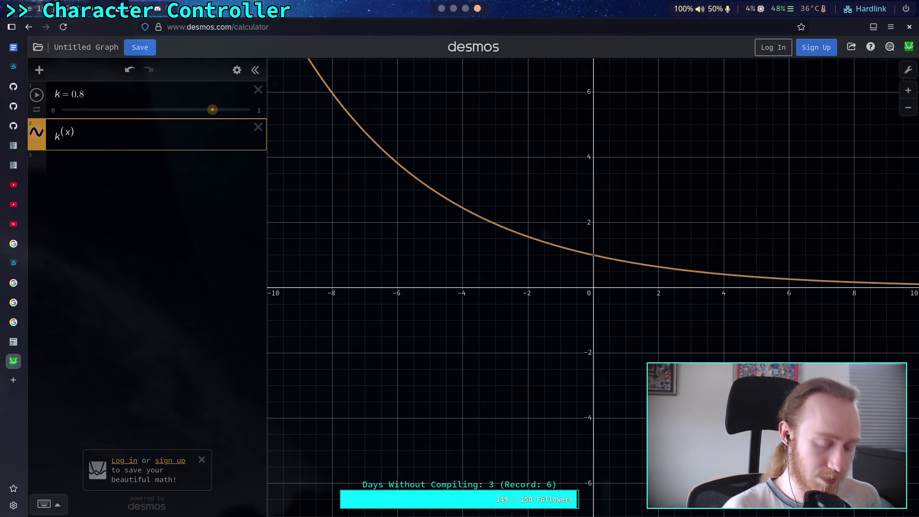
pyautogui.write('*')
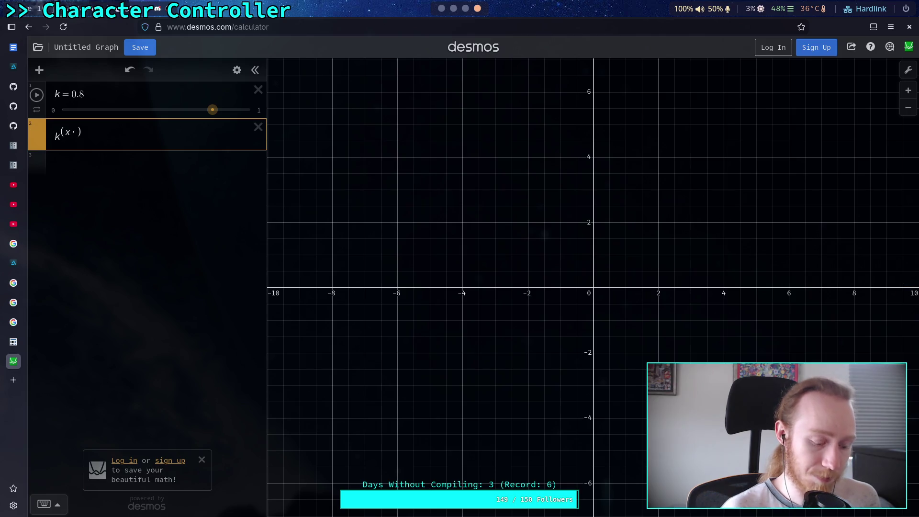
pyautogui.write('(12/p')
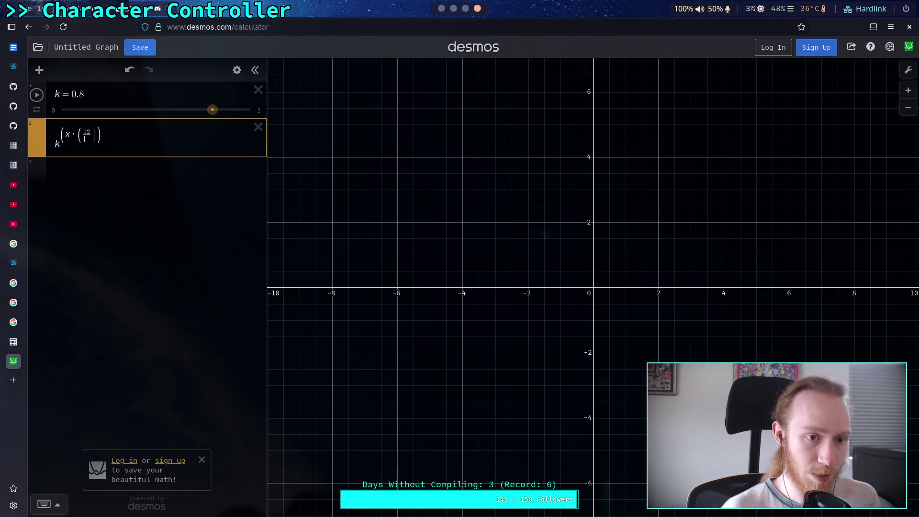
pyautogui.write('i')
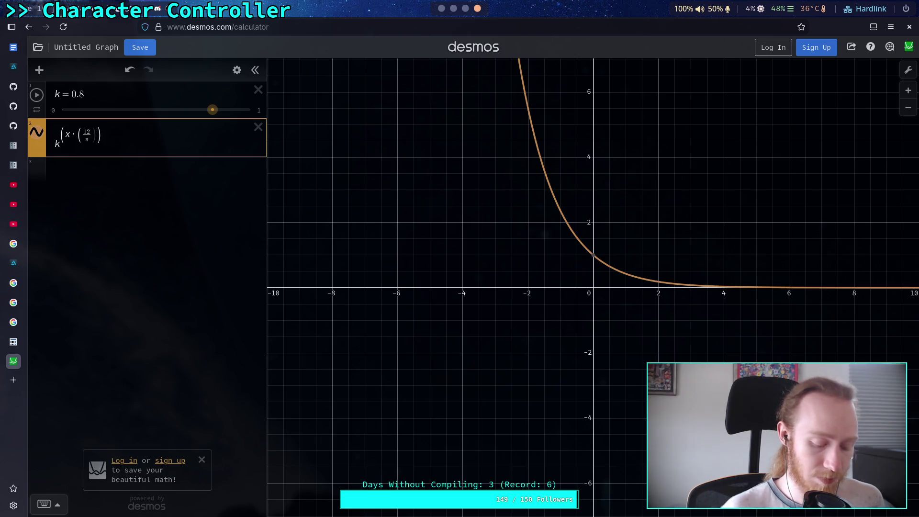
pyautogui.moveTo(594, 256)
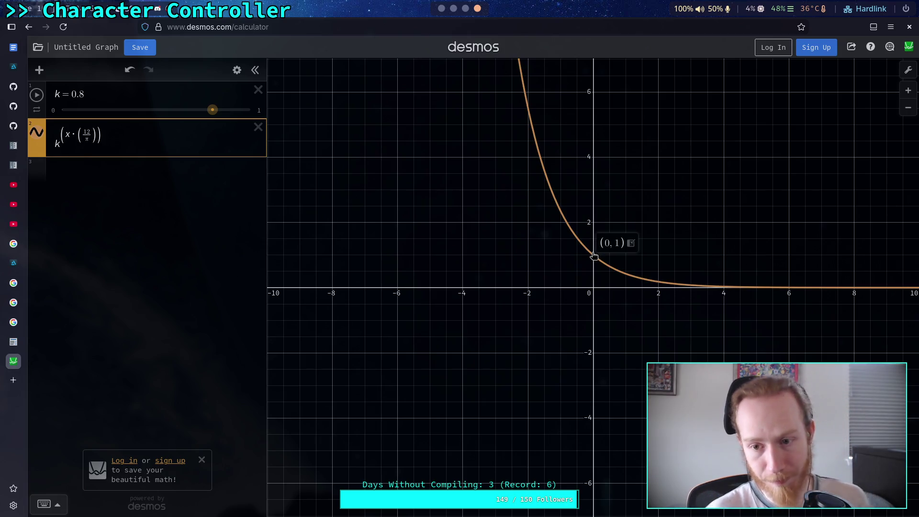
pyautogui.moveTo(589, 263)
pyautogui.mouseDown()
pyautogui.moveTo(472, 314)
pyautogui.moveTo(456, 304)
pyautogui.moveTo(468, 309)
pyautogui.mouseUp()
pyautogui.scroll(3, 455, 303)
# Raise k to 0.86, trace values along the curve, then bring up vector3.h on GitHub
pyautogui.moveTo(214, 110)
pyautogui.mouseDown()
pyautogui.moveTo(229, 112)
pyautogui.moveTo(130, 118)
pyautogui.moveTo(246, 123)
pyautogui.moveTo(225, 118)
pyautogui.mouseUp()
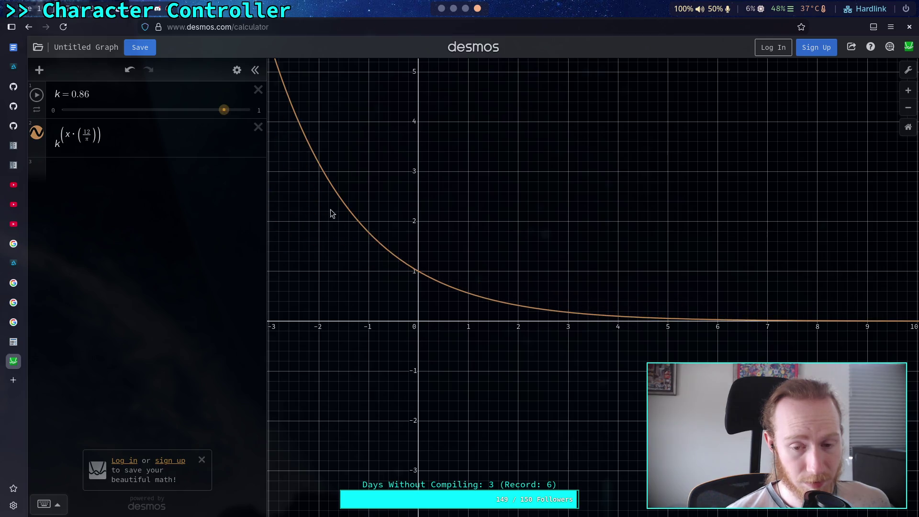
pyautogui.moveTo(457, 296)
pyautogui.mouseDown()
pyautogui.moveTo(524, 320)
pyautogui.moveTo(666, 320)
pyautogui.moveTo(619, 273)
pyautogui.mouseUp()
pyautogui.click(441, 10)
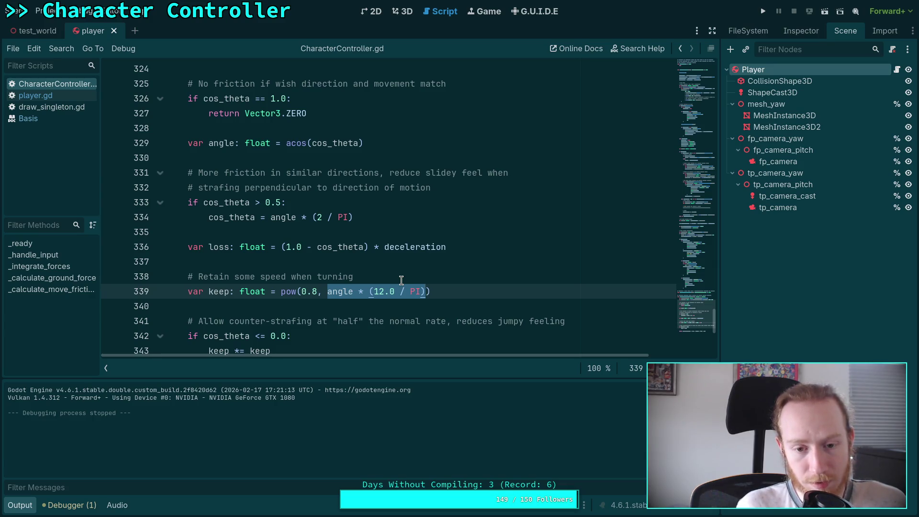
pyautogui.press('super+4')
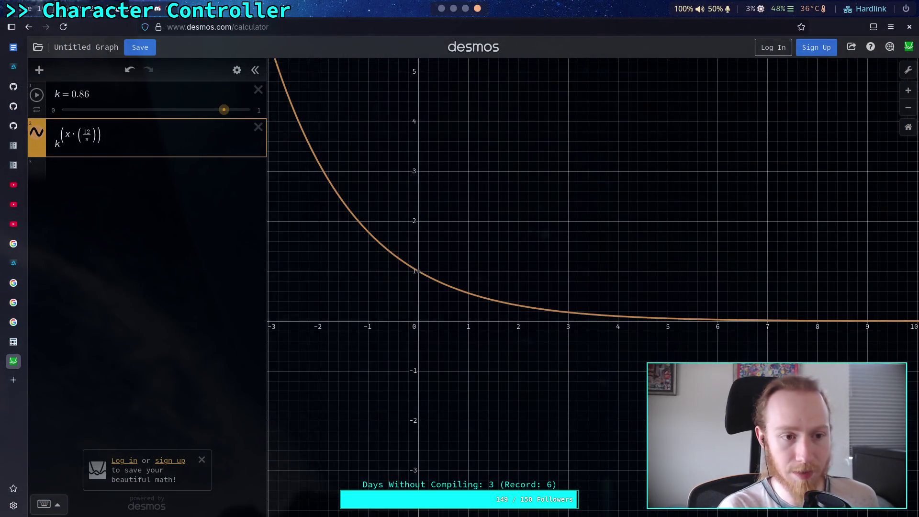
pyautogui.click(14, 125)
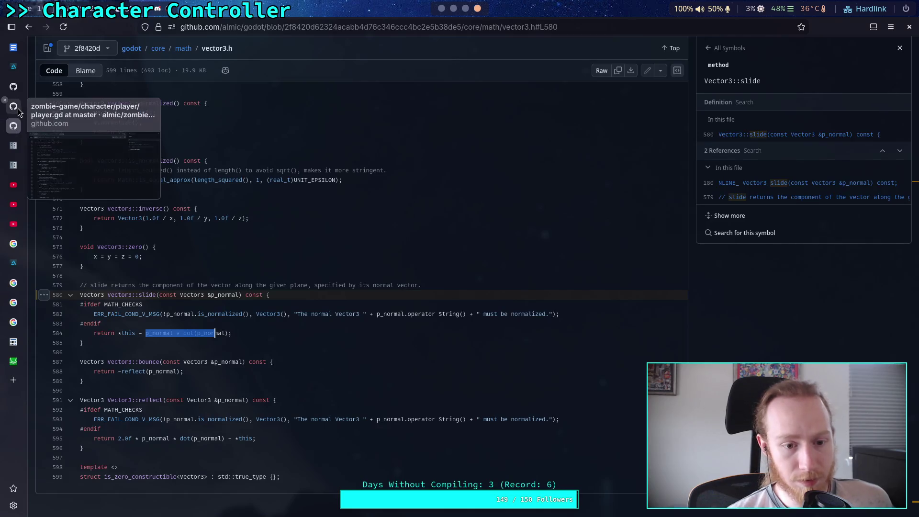
# Skim the CharacterController.gd and player.gd source pages on GitHub
pyautogui.click(13, 86)
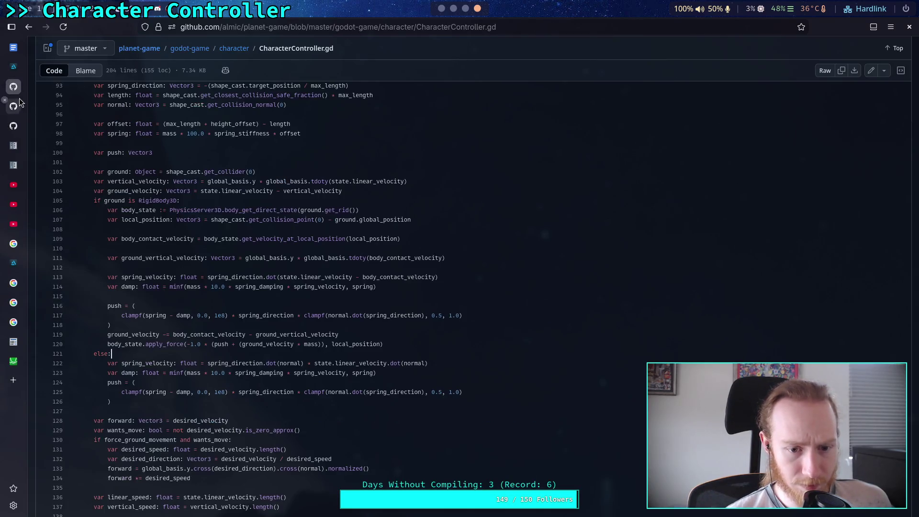
pyautogui.scroll(-10, 275, 319)
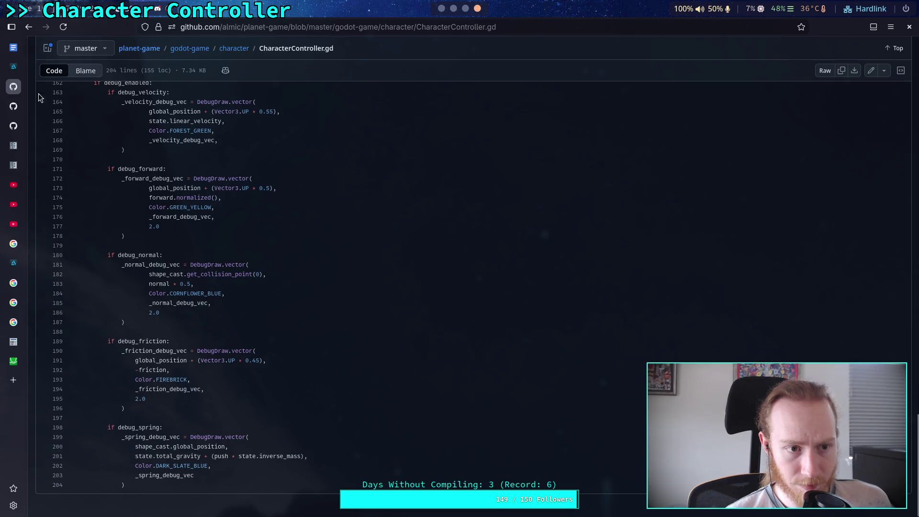
pyautogui.click(14, 106)
pyautogui.scroll(-6, 277, 292)
pyautogui.scroll(-5, 281, 315)
# Open character_base.gd from the character/base folder and scroll into its code
pyautogui.click(188, 48)
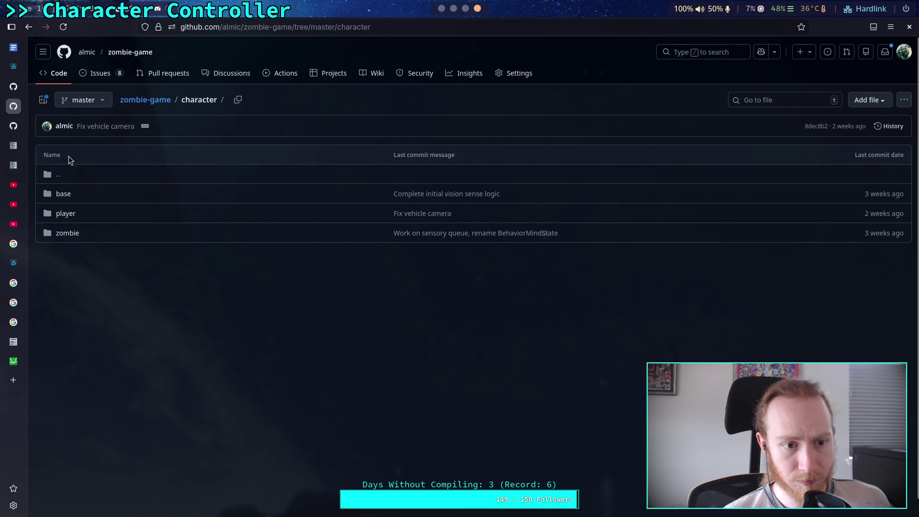
pyautogui.click(66, 194)
pyautogui.click(94, 195)
pyautogui.scroll(-20, 296, 282)
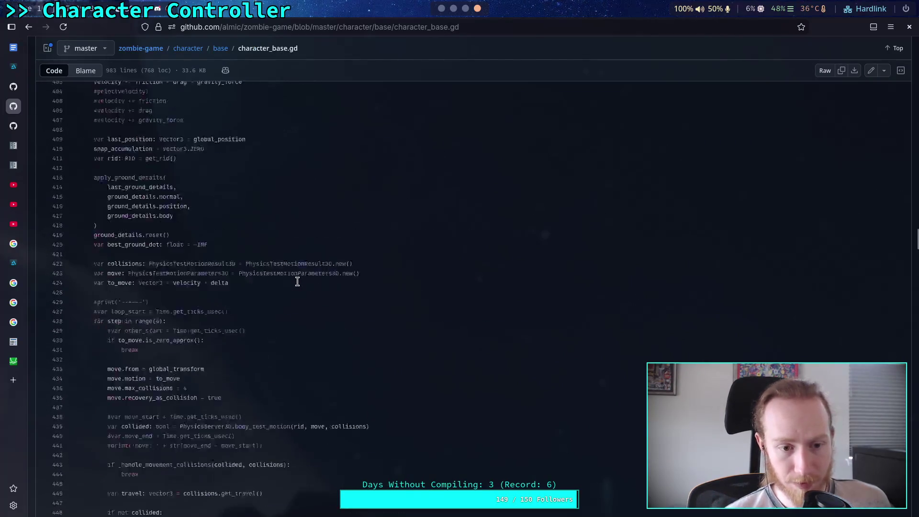
pyautogui.scroll(-20, 297, 281)
pyautogui.scroll(-17, 301, 280)
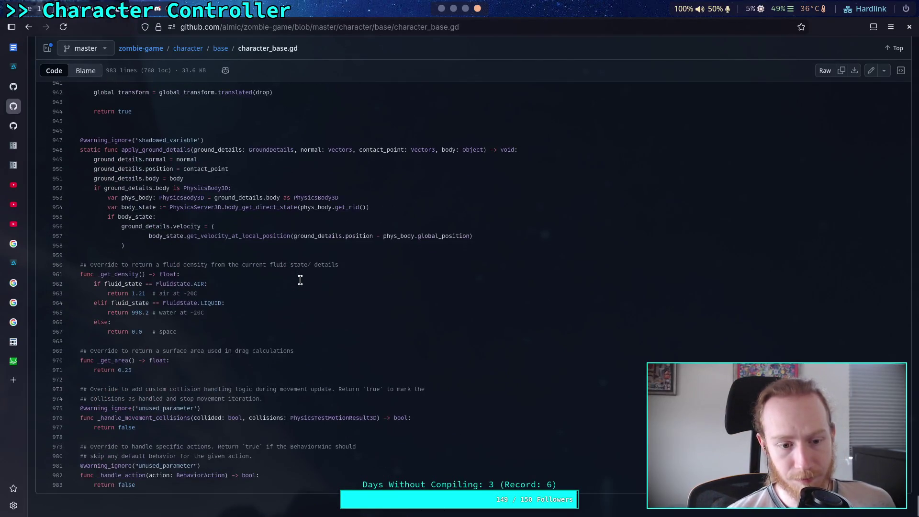
# Scroll back up through character_base.gd to review its top section and constants
pyautogui.scroll(10, 300, 280)
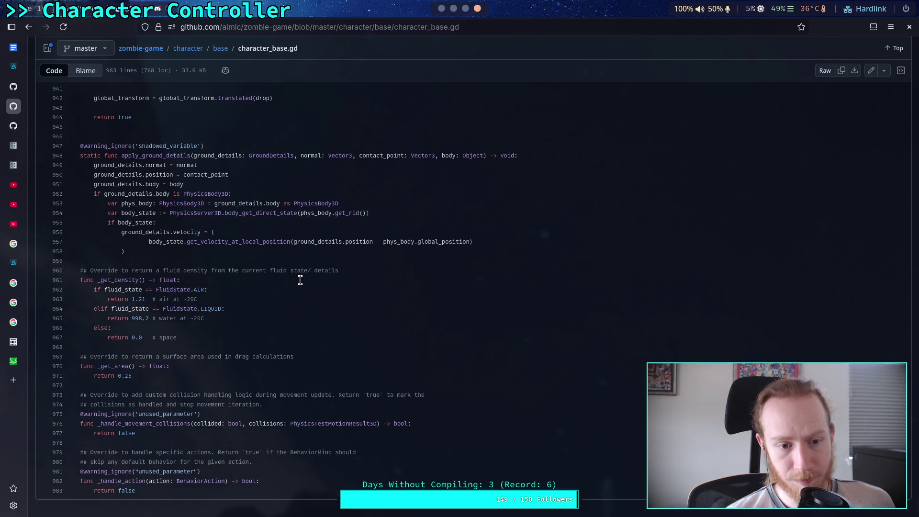
pyautogui.scroll(20, 300, 280)
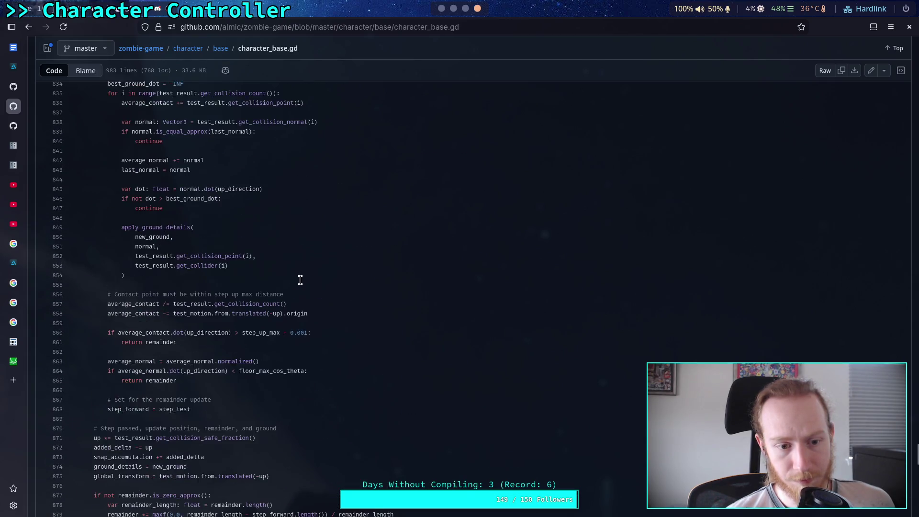
pyautogui.scroll(17, 300, 280)
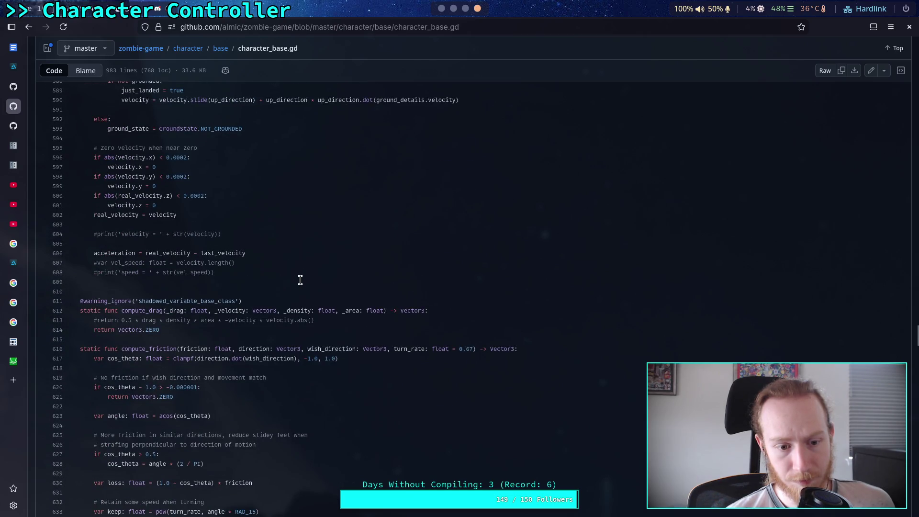
pyautogui.scroll(-3, 301, 280)
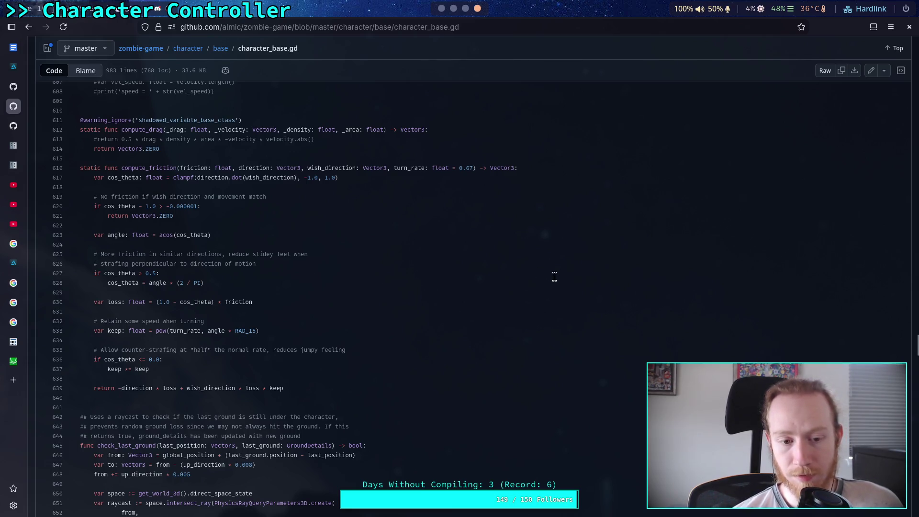
pyautogui.scroll(2, 559, 279)
pyautogui.scroll(20, 559, 278)
pyautogui.scroll(20, 559, 278)
pyautogui.scroll(20, 559, 278)
pyautogui.scroll(10, 559, 278)
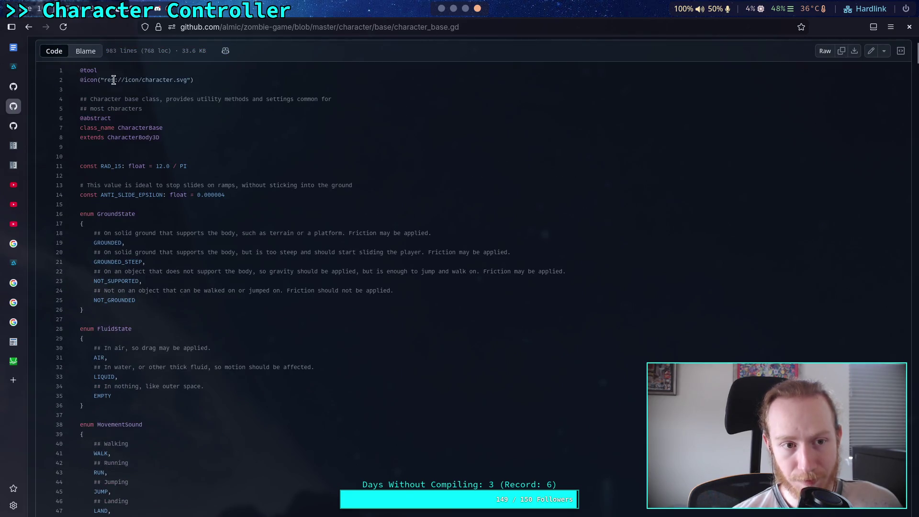
# Open the file's blame view and inspect the version before the slope fix commit
pyautogui.click(90, 52)
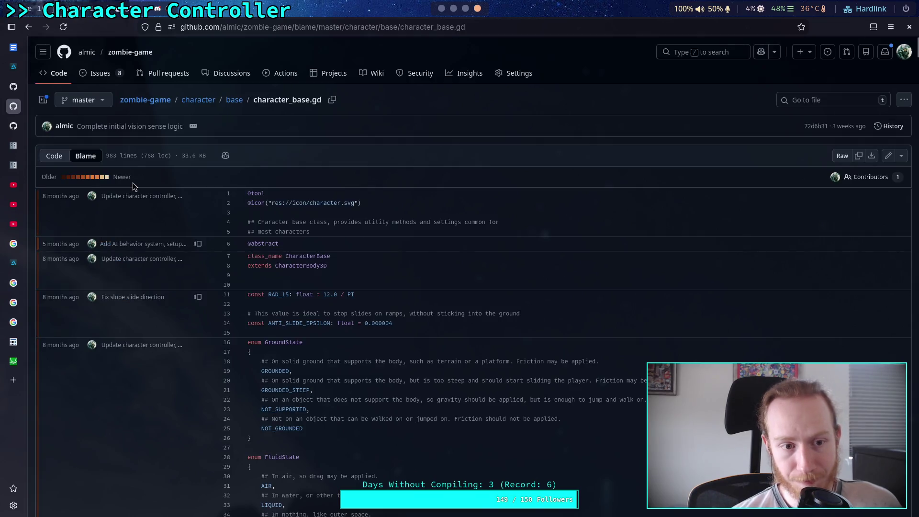
pyautogui.click(197, 298)
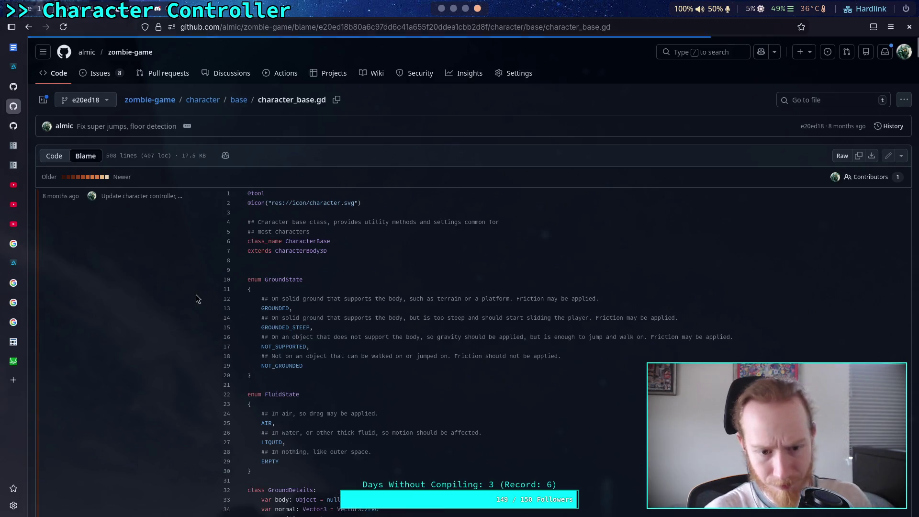
pyautogui.scroll(-5, 275, 304)
pyautogui.scroll(-7, 275, 304)
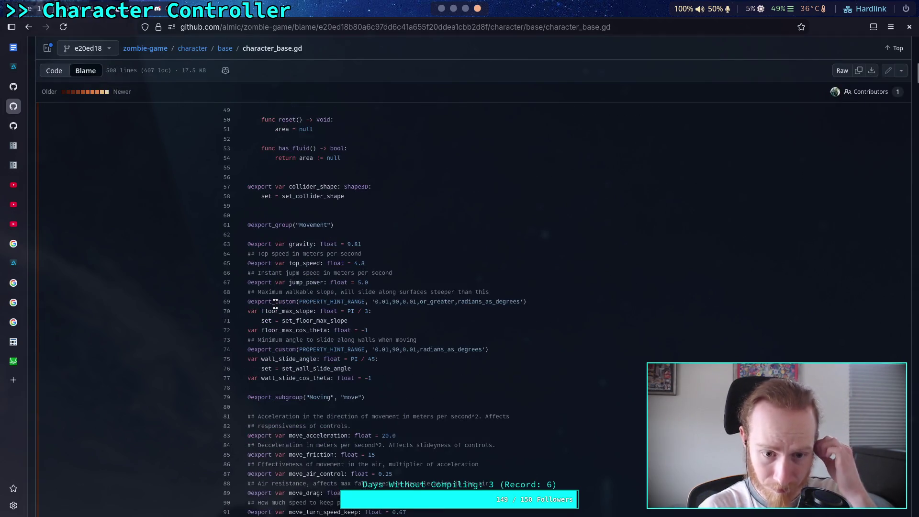
pyautogui.scroll(10, 276, 305)
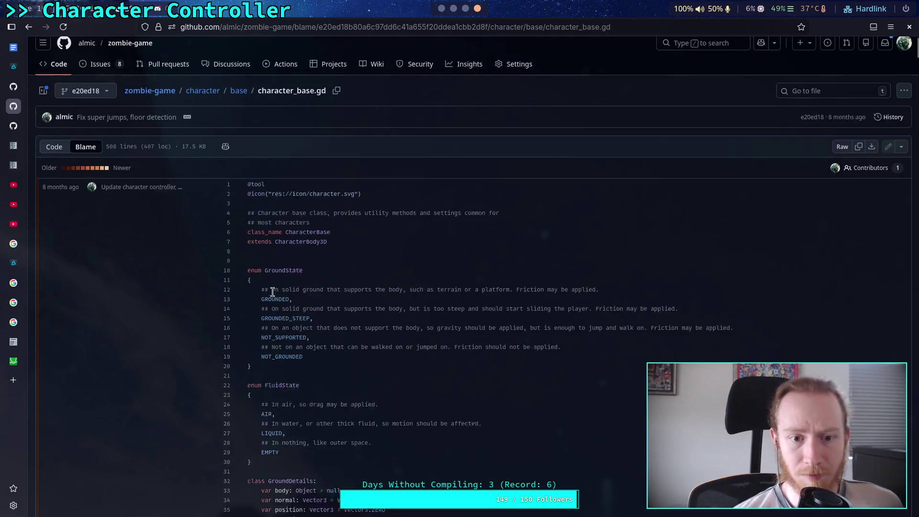
pyautogui.scroll(-15, 314, 283)
pyautogui.scroll(10, 367, 292)
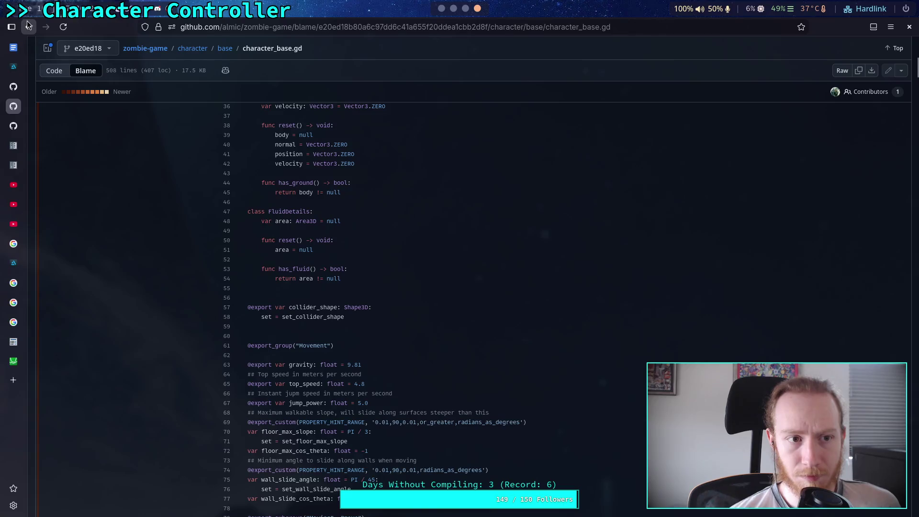
# Open the 'Fix slope slide direction' commit diff, then begin entering math.pi / 12.0 in Python
pyautogui.click(27, 23)
pyautogui.click(134, 297)
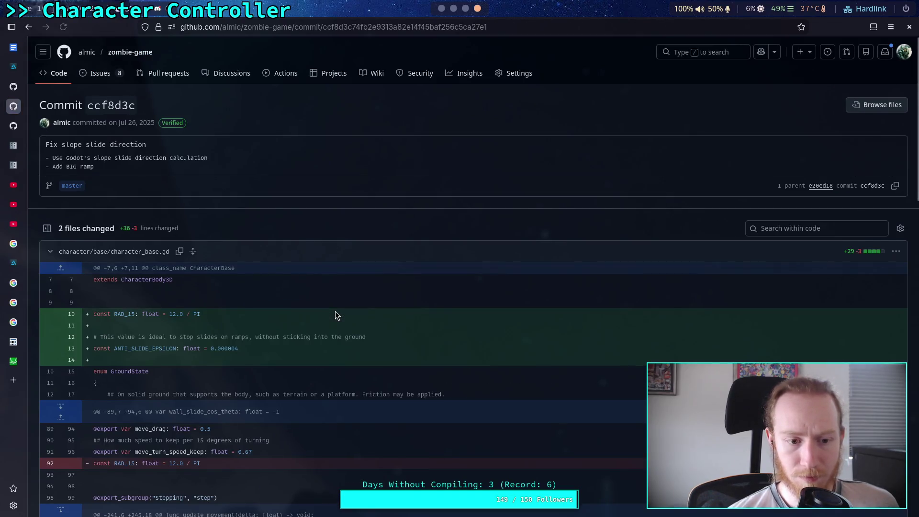
pyautogui.scroll(-5, 342, 320)
pyautogui.scroll(3, 345, 318)
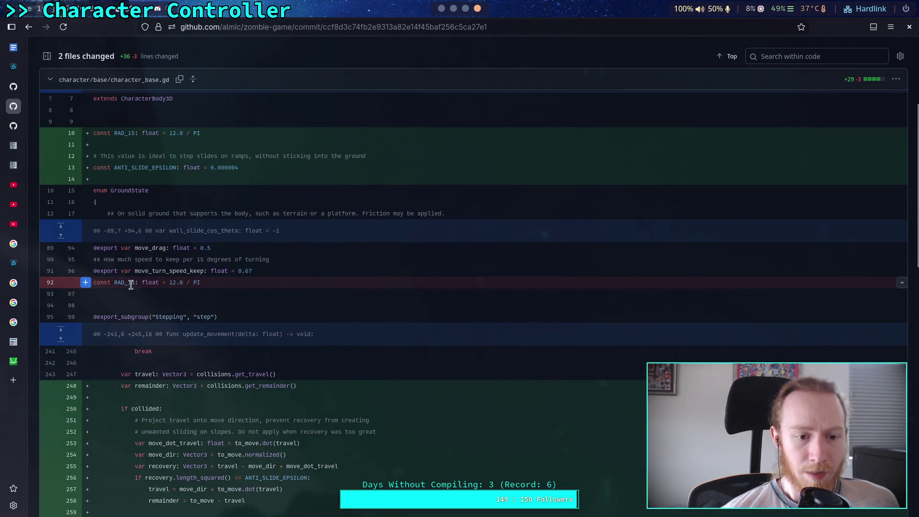
pyautogui.press('super+4')
pyautogui.write('math.pi / 1')
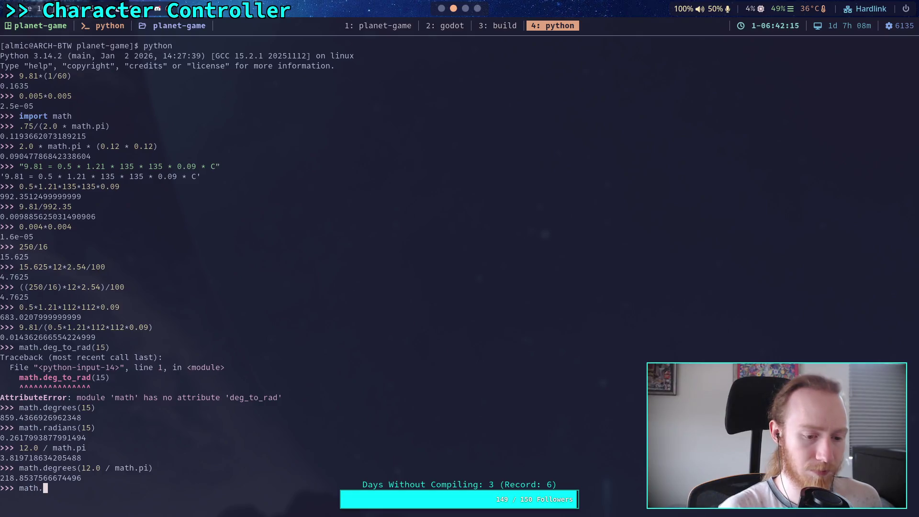
pyautogui.write('2.0')
# Evaluate math.pi / 12.0 (≈0.2618, 15° in radians) and return to the GitHub blame page
pyautogui.press('Return')
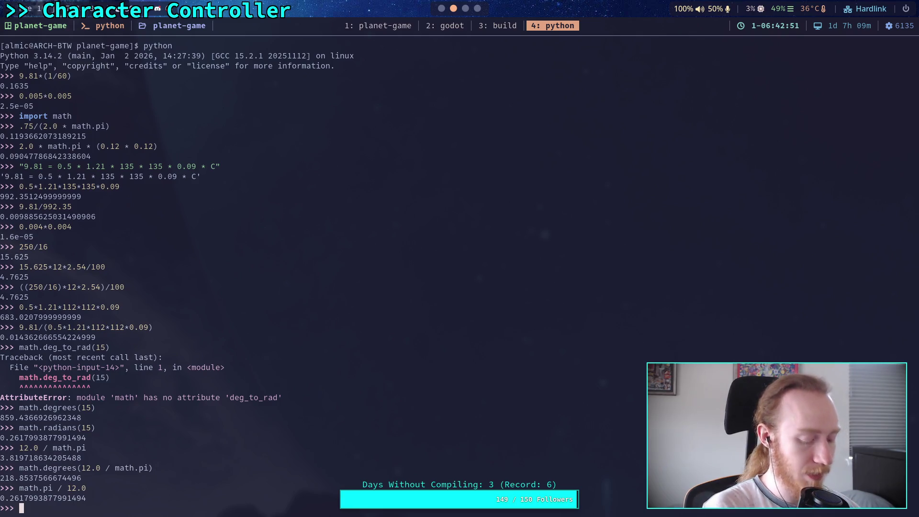
pyautogui.press('super+Right')
pyautogui.press('super+Right')
pyautogui.press('super+Right')
pyautogui.press('super+Left')
pyautogui.press('super+Left')
pyautogui.press('super+Left')
pyautogui.press('super+Right')
pyautogui.press('super+Right')
pyautogui.press('super+Right')
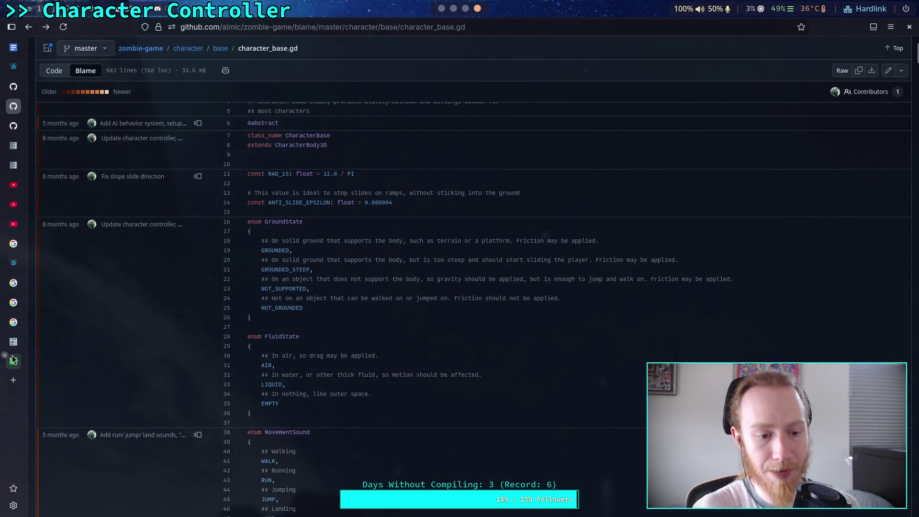
# Strip the π and parentheses from the Desmos exponent so it reads x·12
pyautogui.click(10, 359)
pyautogui.click(89, 139)
pyautogui.press('BackSpace')
pyautogui.press('BackSpace')
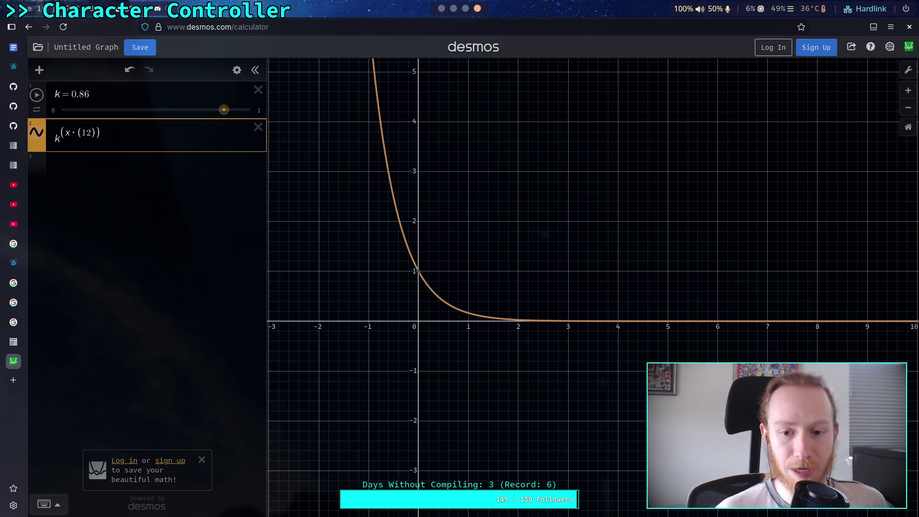
pyautogui.click(82, 133)
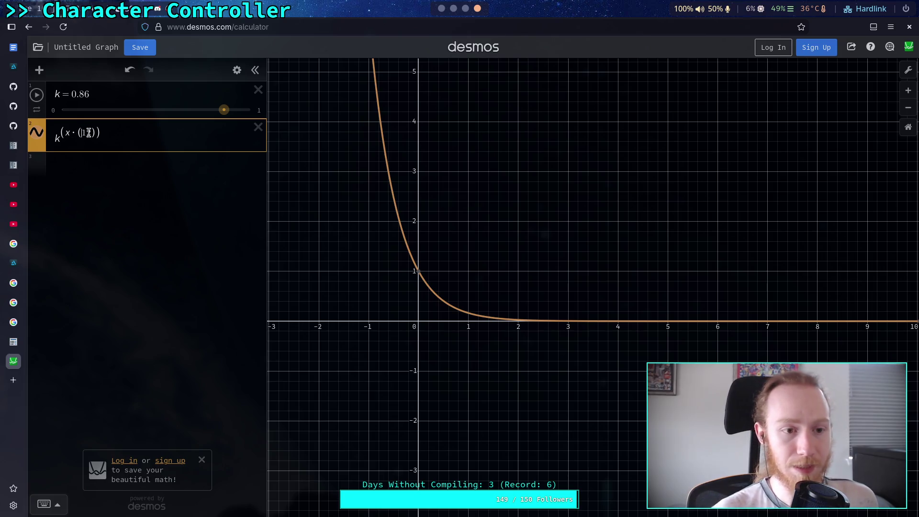
pyautogui.press('BackSpace')
pyautogui.press('BackSpace')
pyautogui.write('/')
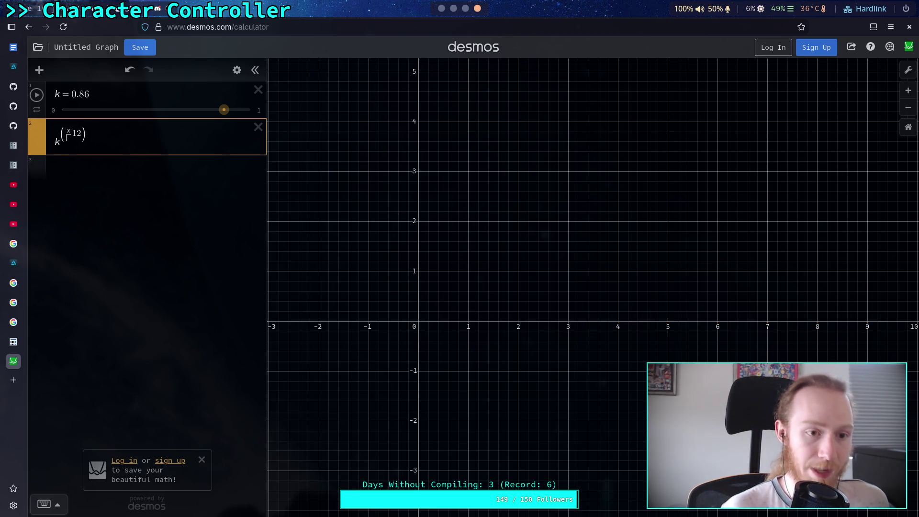
pyautogui.press('BackSpace')
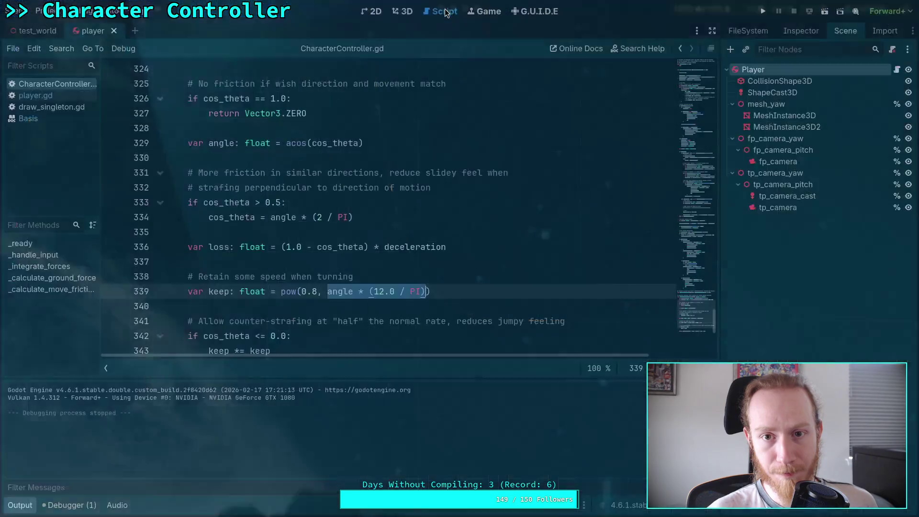
# Compare with the angle variable in Godot's keep formula on line 339, then return to Desmos
pyautogui.click(441, 8)
pyautogui.doubleClick(337, 291)
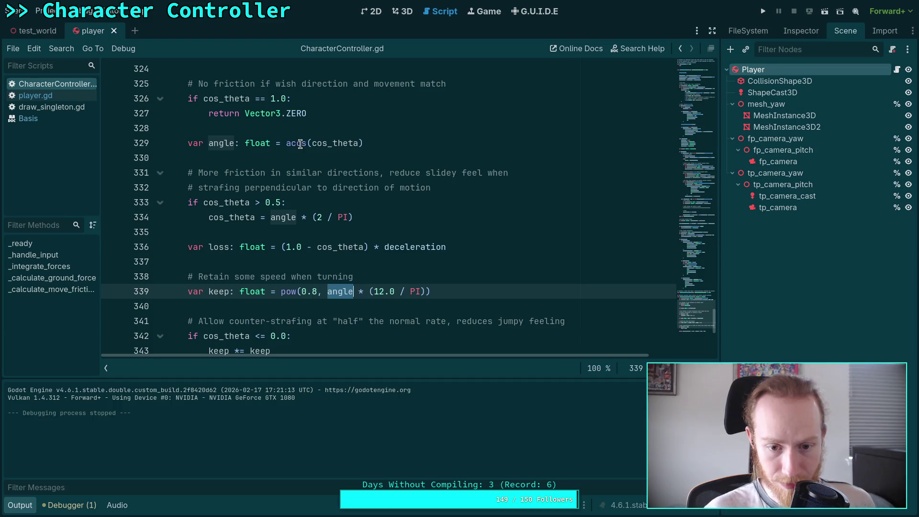
pyautogui.moveTo(300, 144)
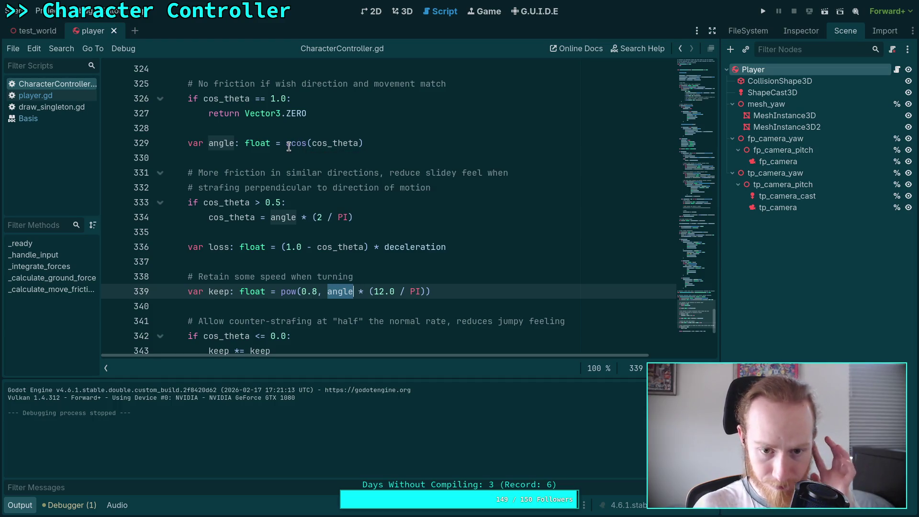
pyautogui.hotkey('alt', 'Tab')
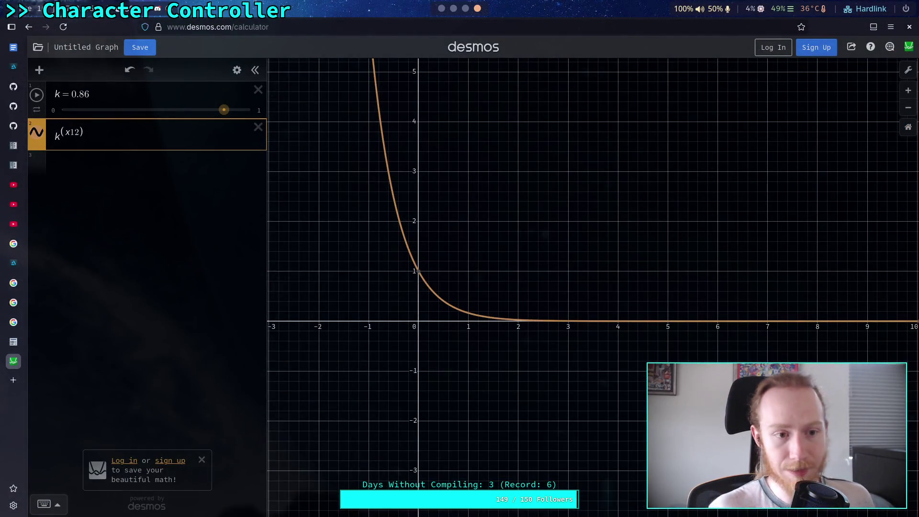
# Rewrite the curve's exponent as (xπ/180)·(12/π) so x is in degrees
pyautogui.write('/')
pyautogui.write('3')
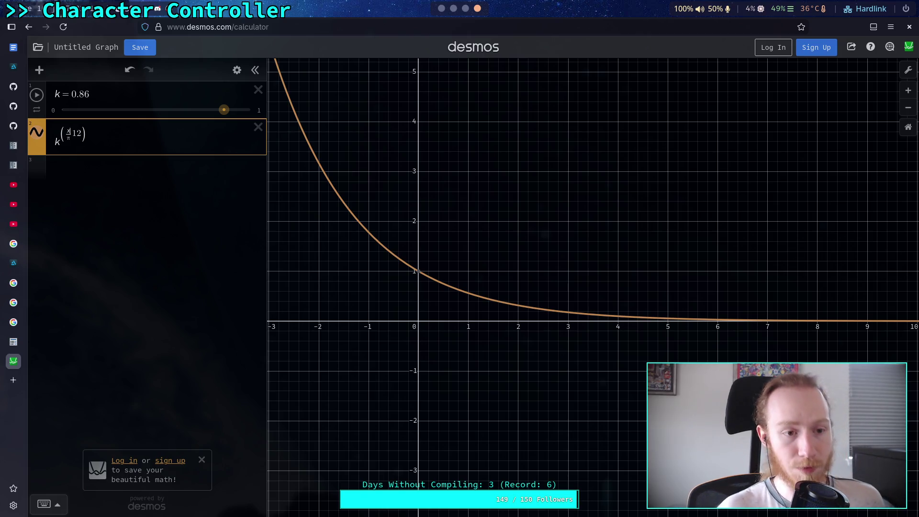
pyautogui.write('pi')
pyautogui.press('BackSpace')
pyautogui.write('180')
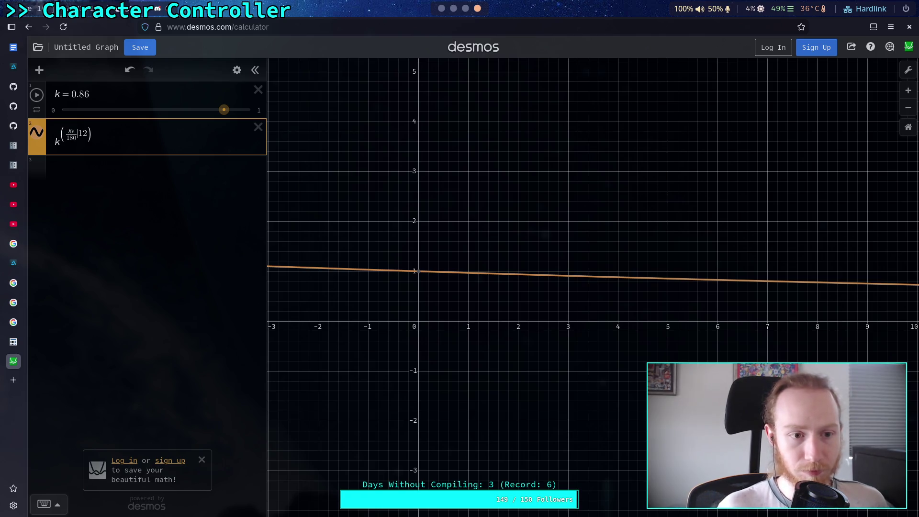
pyautogui.write('*')
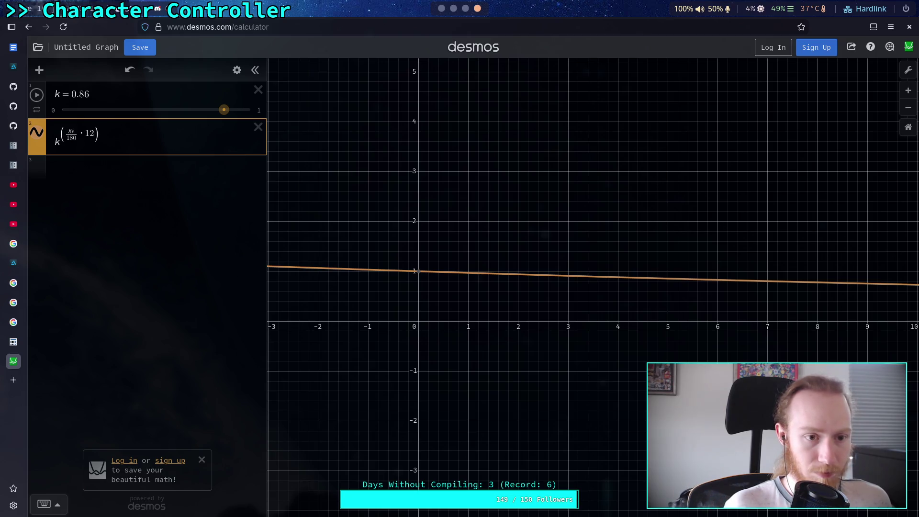
pyautogui.write('/pi')
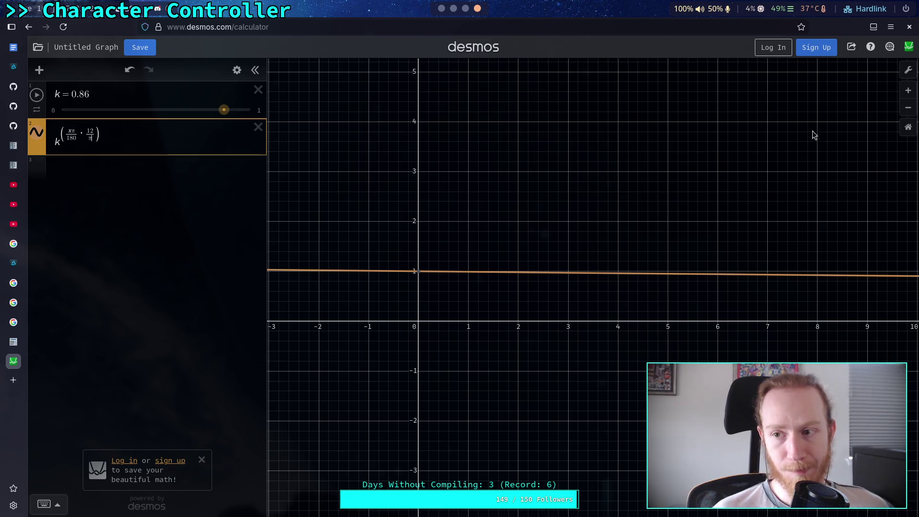
pyautogui.click(908, 70)
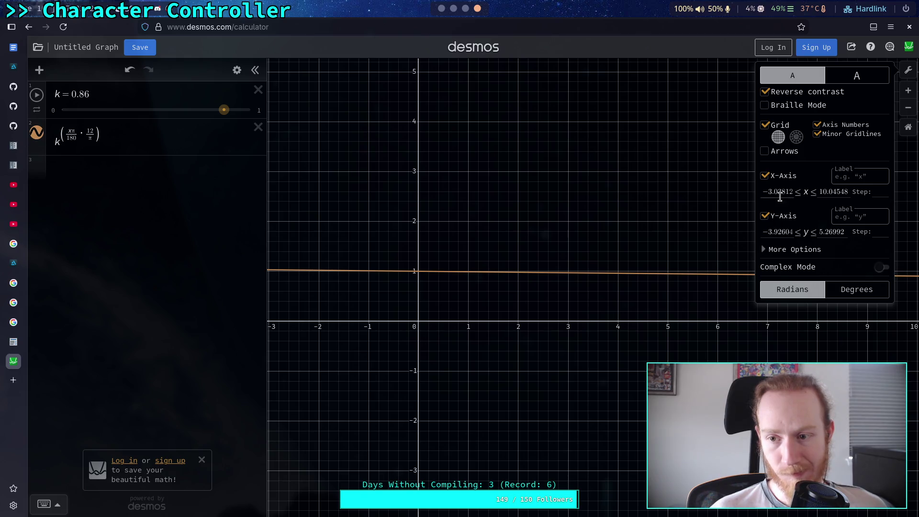
# Set the x-axis max to 180, lower k to 0.5, and trace the curve at x = 15
pyautogui.doubleClick(818, 191)
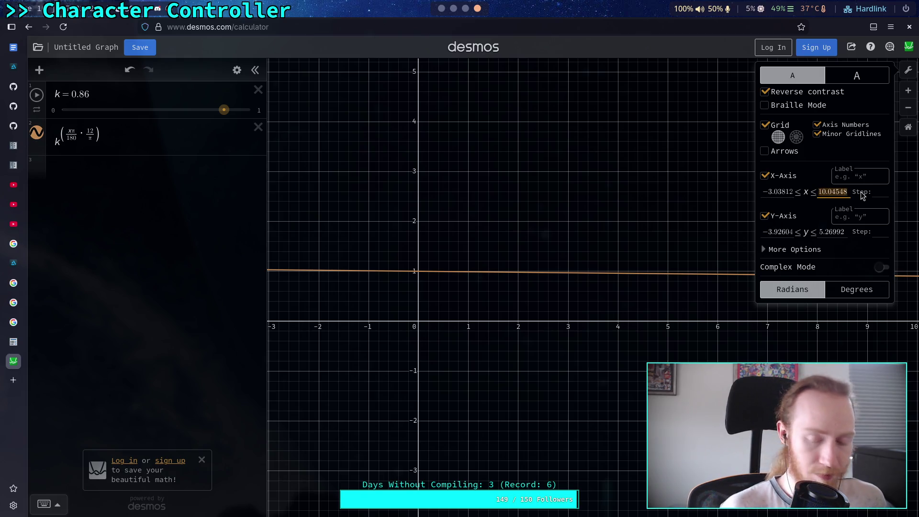
pyautogui.write('180')
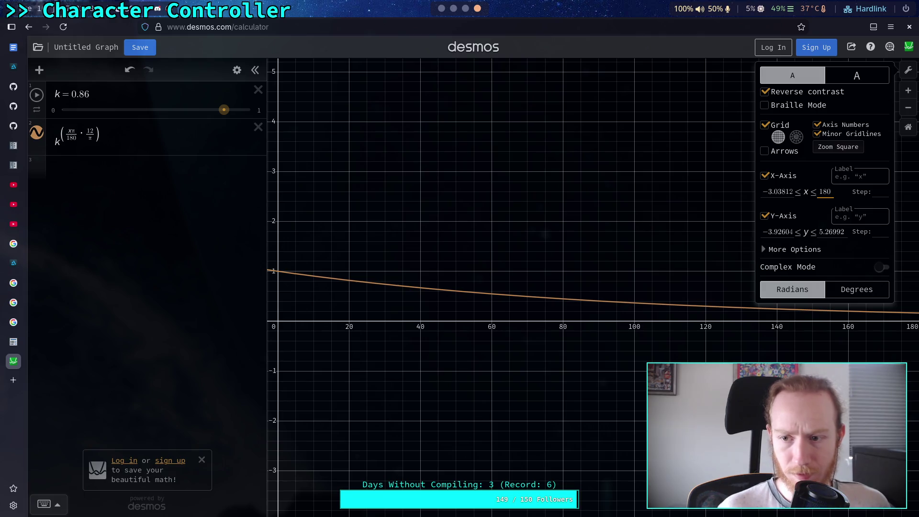
pyautogui.click(908, 72)
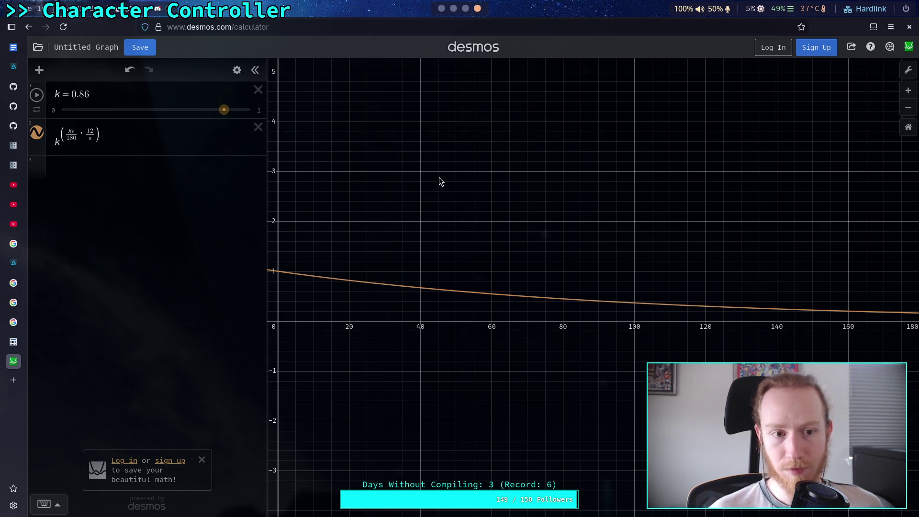
pyautogui.moveTo(224, 109); pyautogui.dragTo(158, 117)
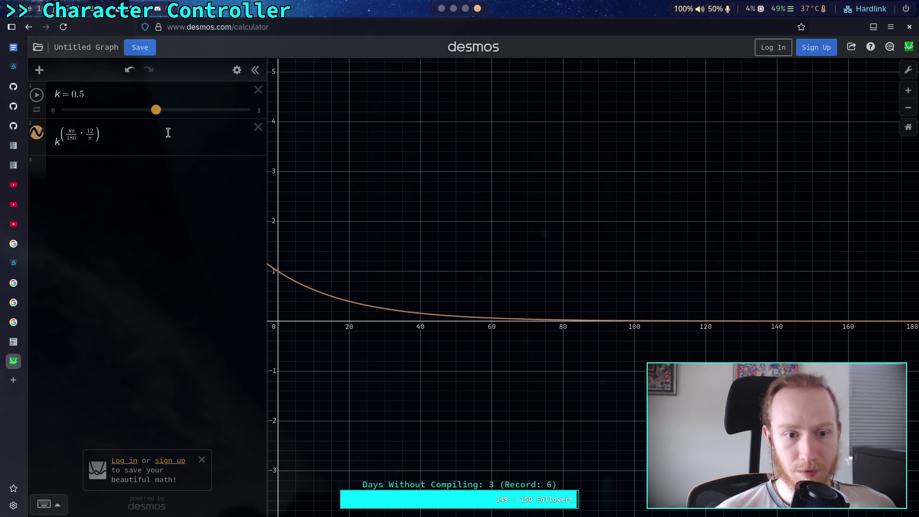
pyautogui.moveTo(352, 303); pyautogui.dragTo(320, 293)
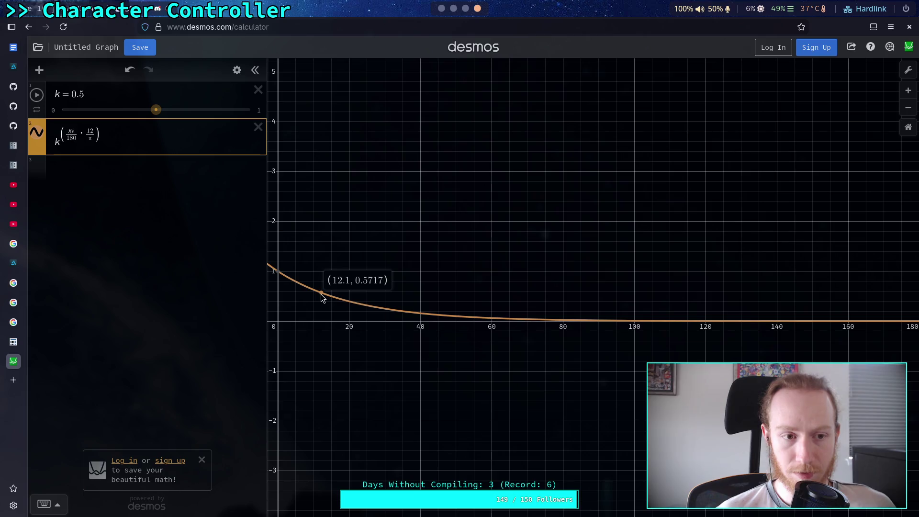
pyautogui.moveTo(321, 294); pyautogui.dragTo(321, 294)
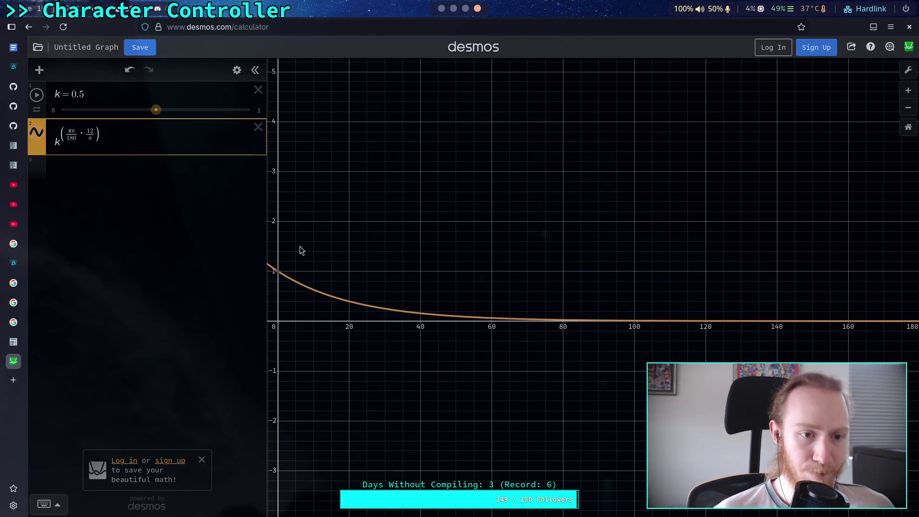
pyautogui.moveTo(329, 299); pyautogui.dragTo(331, 300)
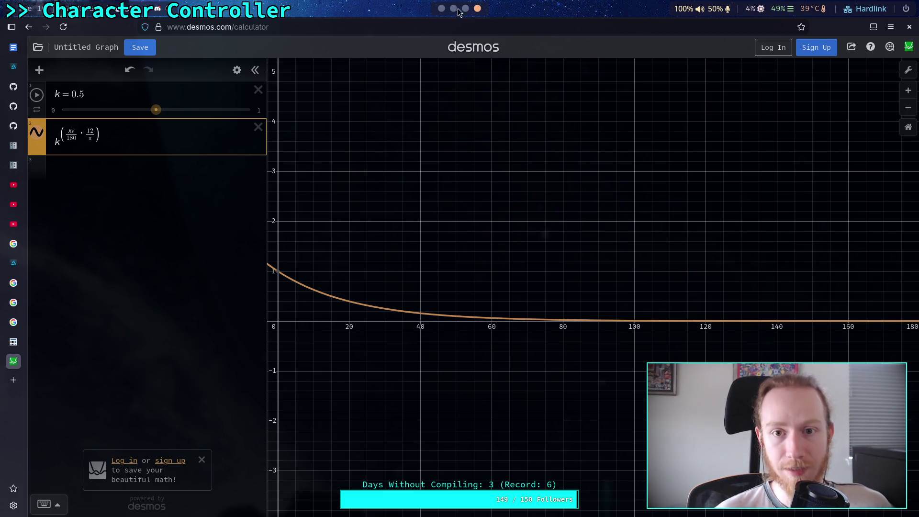
pyautogui.hotkey('alt', 'Tab')
# Append ', multiplier is per 15* of difference' to the comment on line 338
pyautogui.click(427, 277)
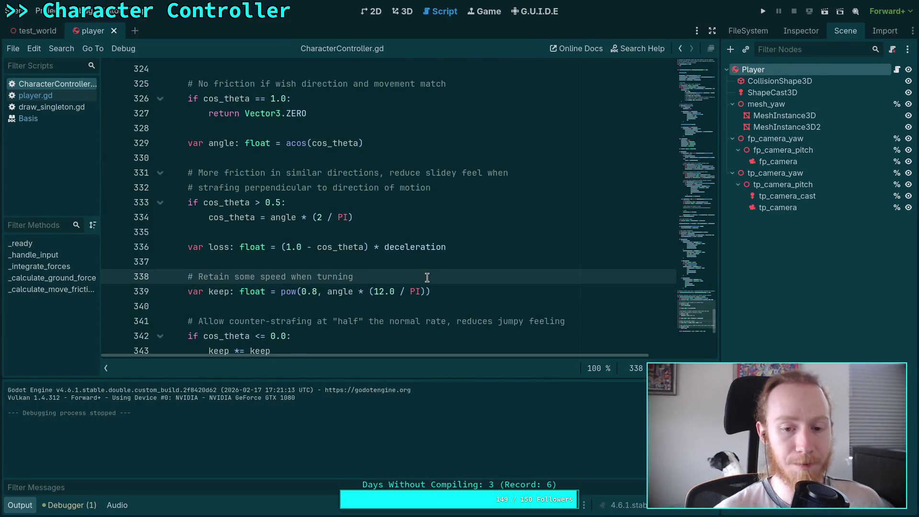
pyautogui.write(', mil')
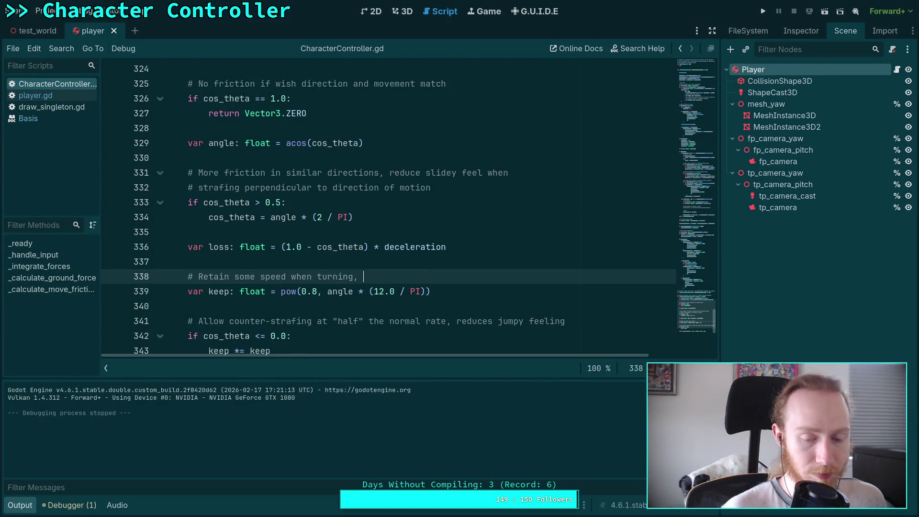
pyautogui.write('ltiplier is')
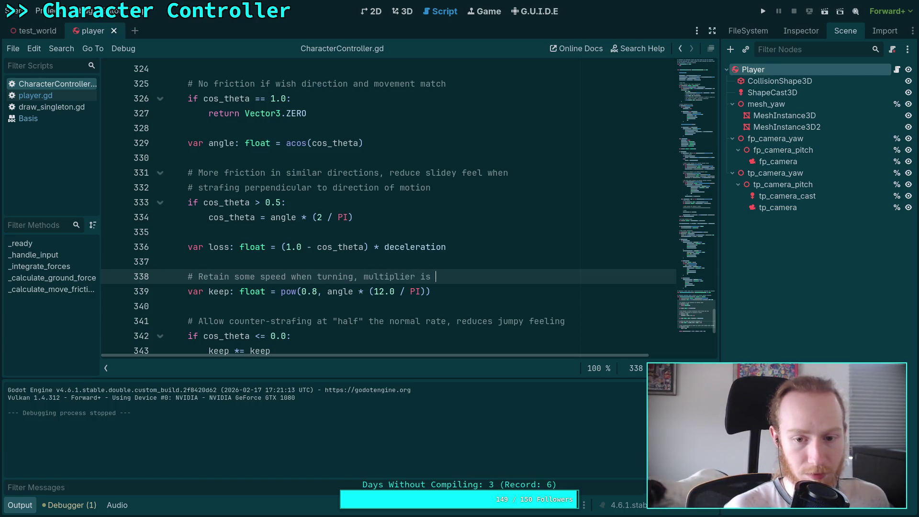
pyautogui.write(' per 16')
pyautogui.press('BackSpace')
pyautogui.write('5* of ')
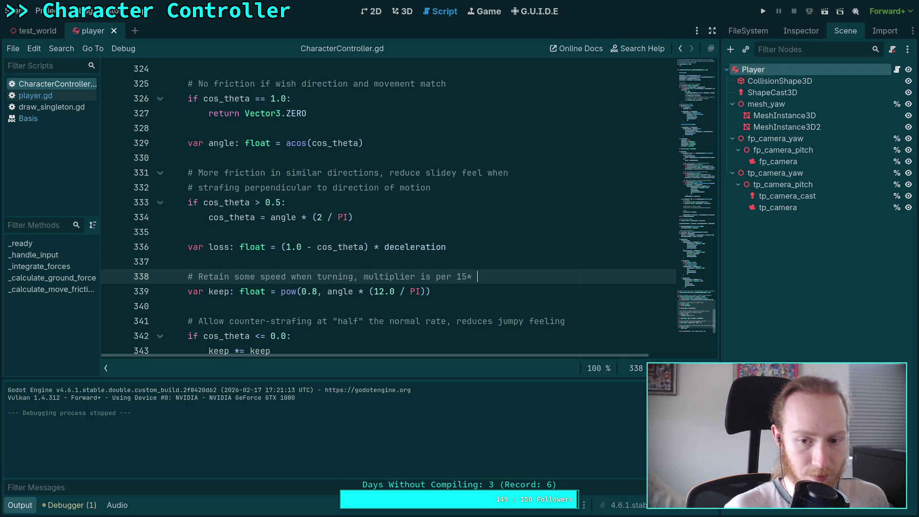
pyautogui.write('differenc')
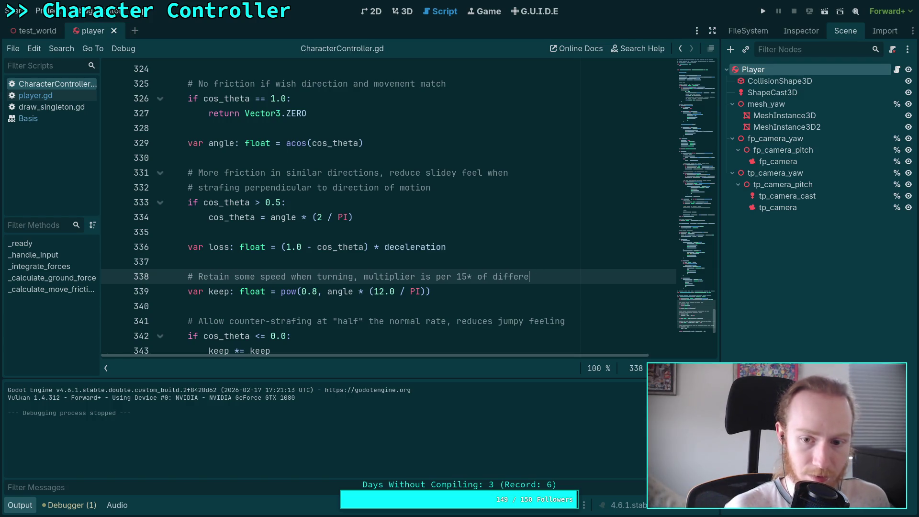
pyautogui.hotkey('alt', 'Tab')
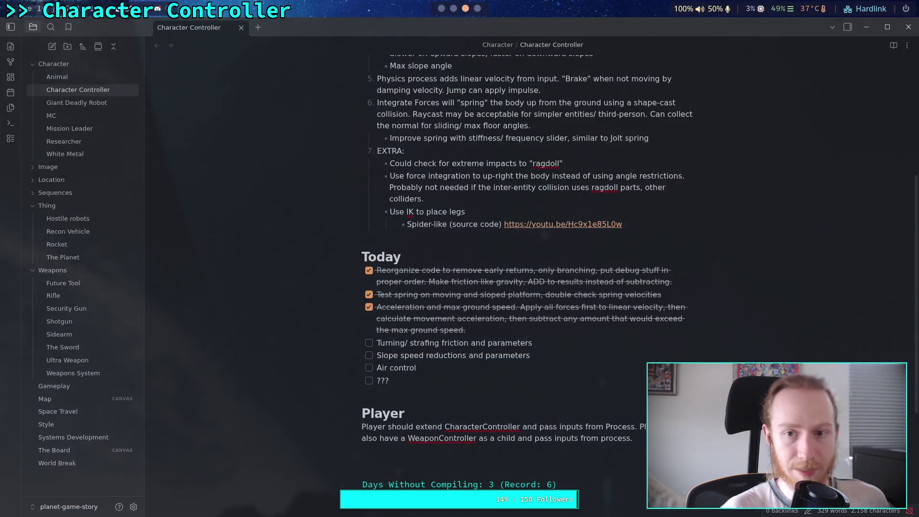
# Return to the Desmos turn-speed graph after reviewing the Today checklist
pyautogui.press('super+4')
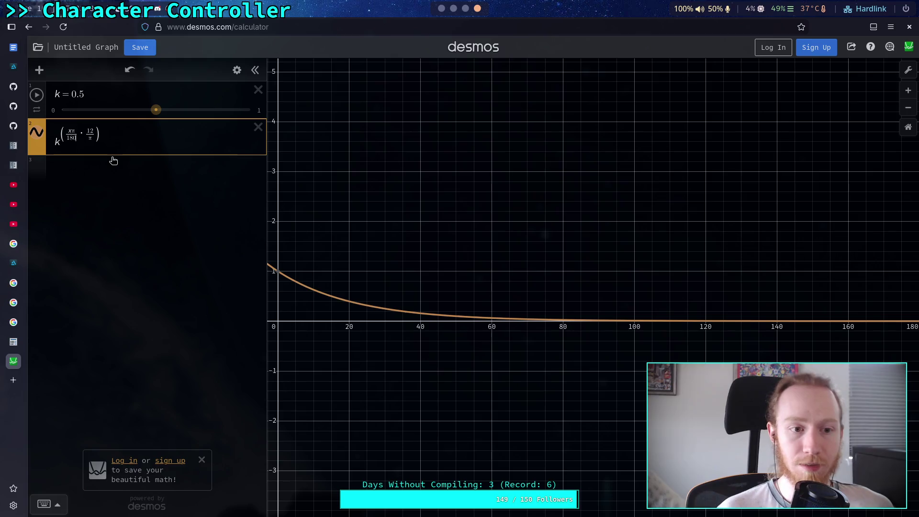
# Undo the π/180 factor back to x·12/π and reset the graph view with equal axis scales
pyautogui.hotkey('ctrl', 'z')
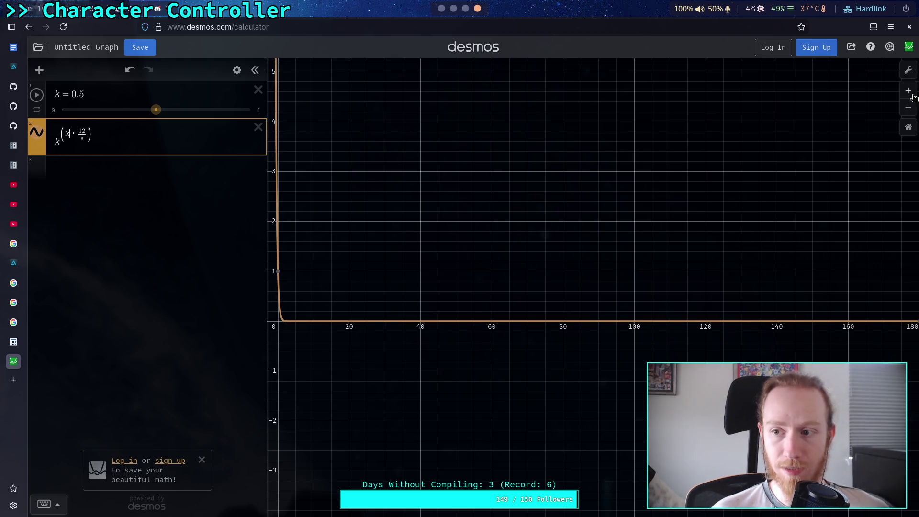
pyautogui.click(908, 70)
pyautogui.click(839, 147)
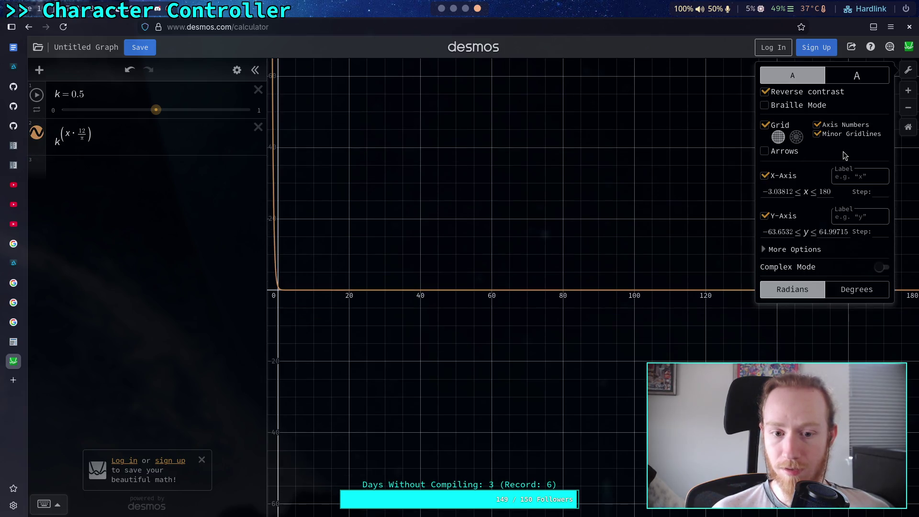
pyautogui.click(908, 127)
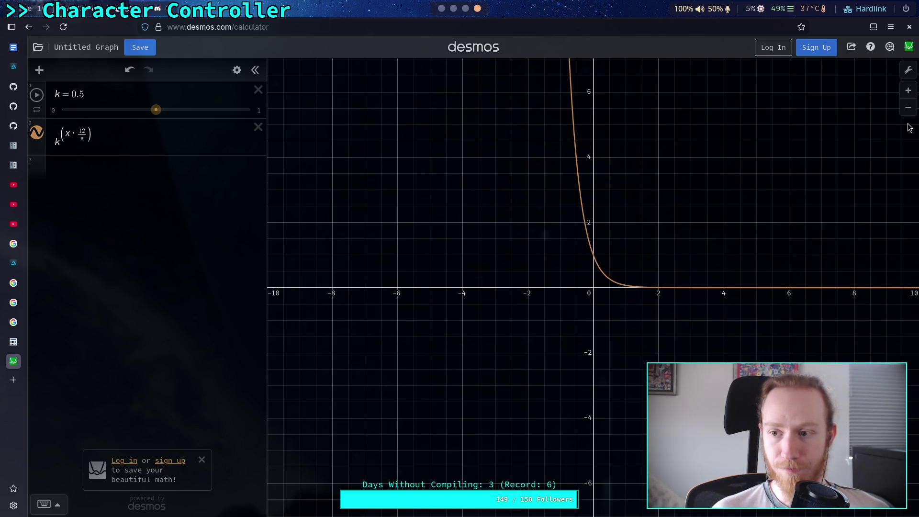
pyautogui.moveTo(702, 248)
pyautogui.mouseDown()
pyautogui.moveTo(601, 246)
pyautogui.moveTo(555, 295)
pyautogui.mouseUp()
pyautogui.scroll(3, 514, 290)
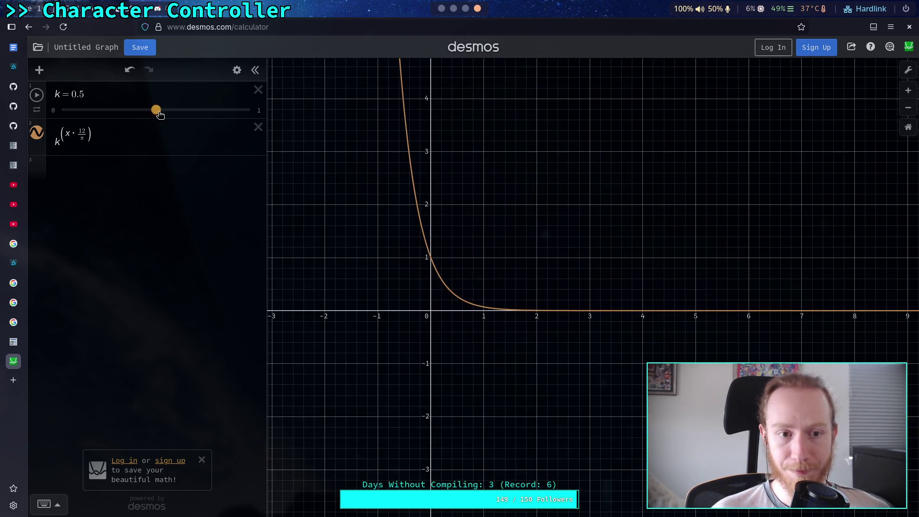
# Add a vertical line x = π/12 and zoom onto where it meets the curve at 0.5
pyautogui.click(156, 171)
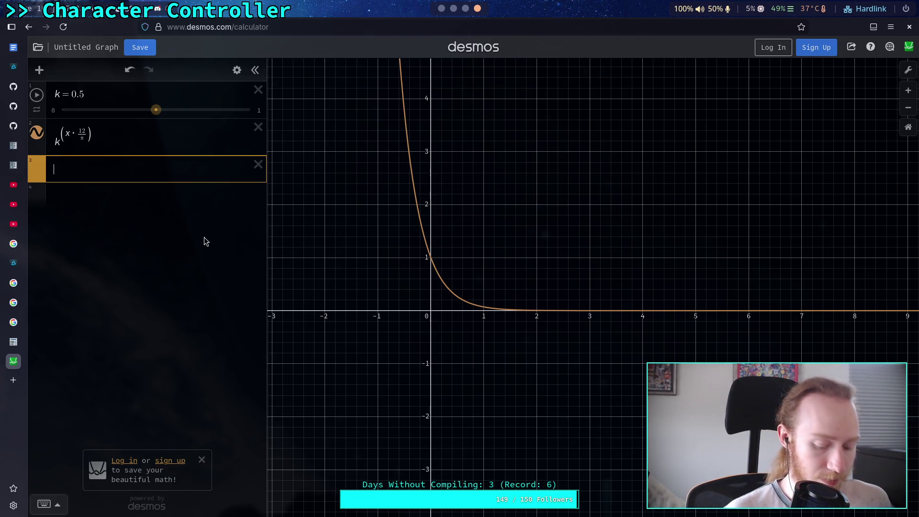
pyautogui.write('12/pi')
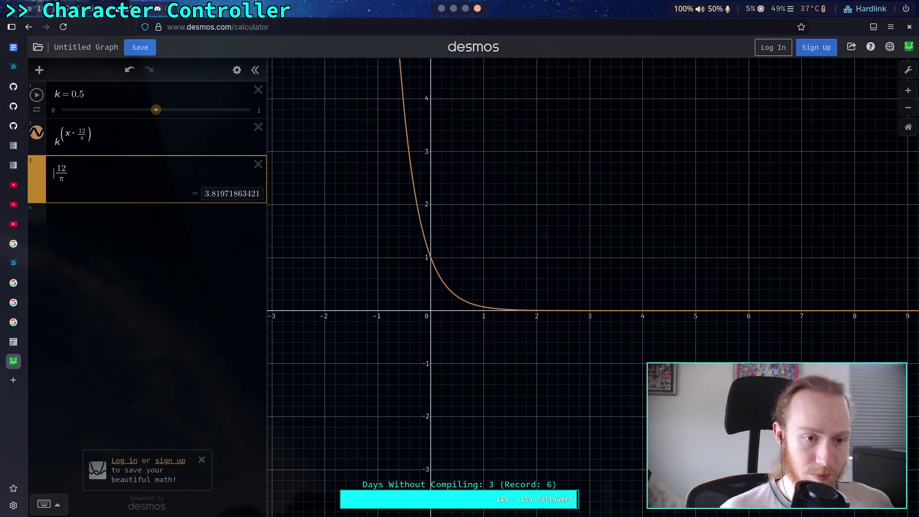
pyautogui.press('Home')
pyautogui.write('x=')
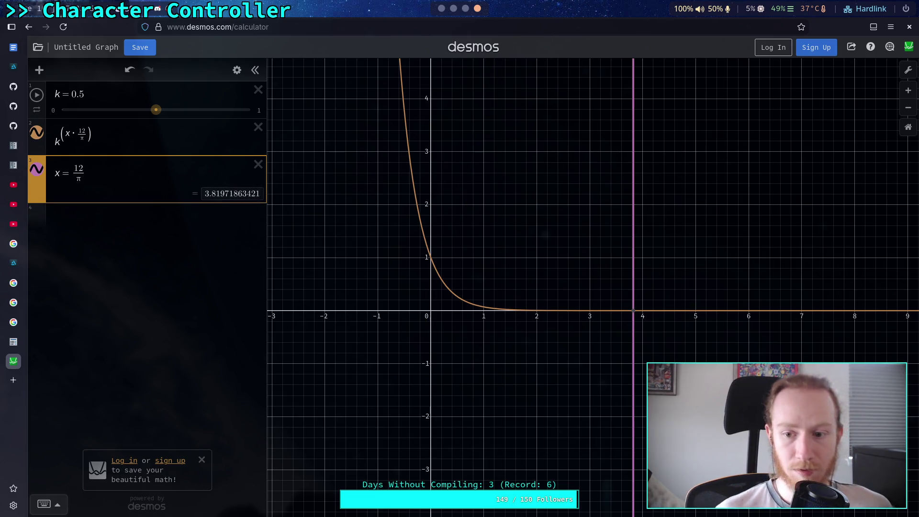
pyautogui.click(81, 179)
pyautogui.press('BackSpace')
pyautogui.press('BackSpace')
pyautogui.write('pi')
pyautogui.press('Down')
pyautogui.press('BackSpace')
pyautogui.write('12')
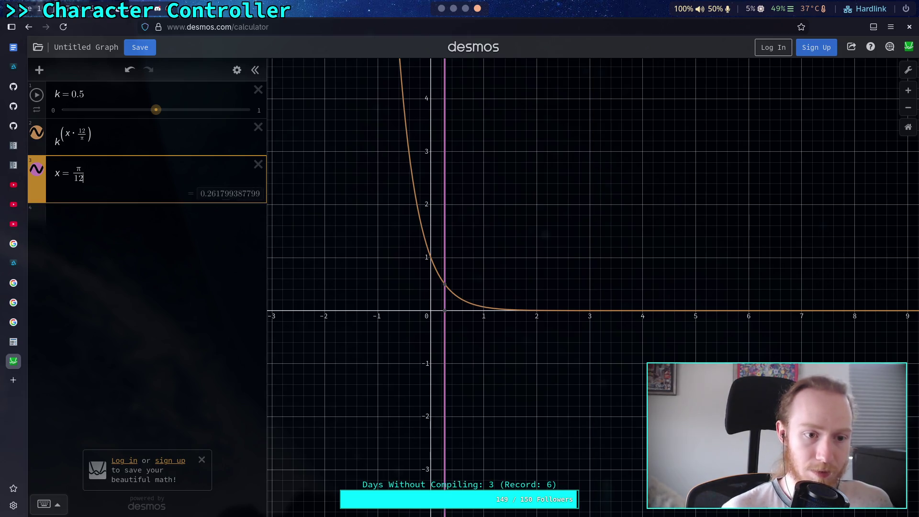
pyautogui.scroll(1, 409, 286)
pyautogui.scroll(2, 454, 289)
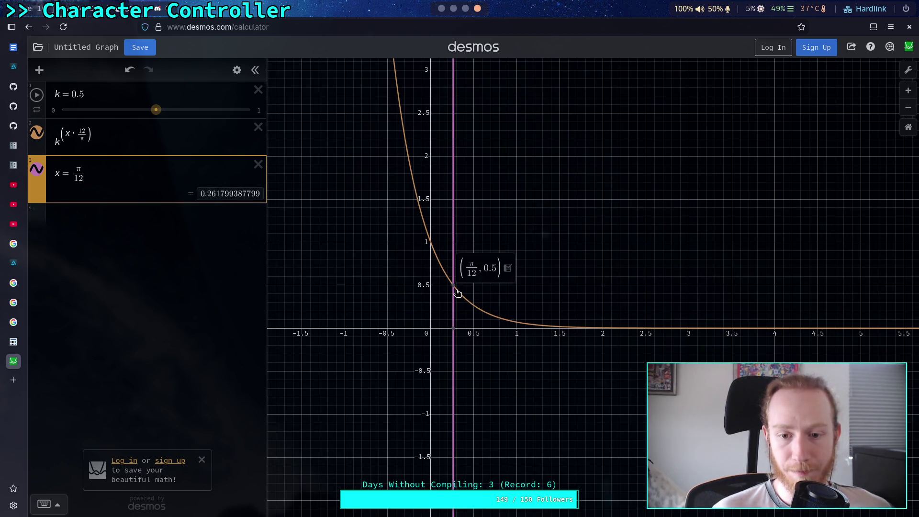
pyautogui.scroll(2, 461, 307)
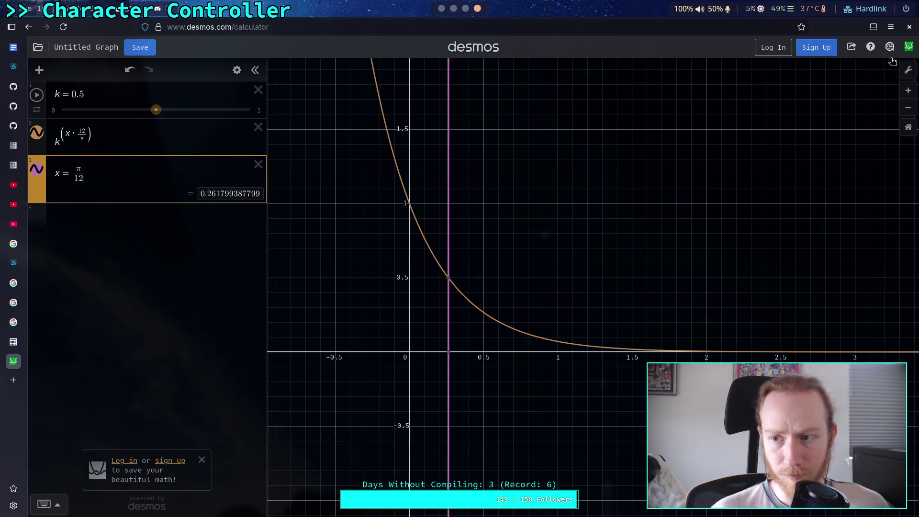
pyautogui.click(907, 69)
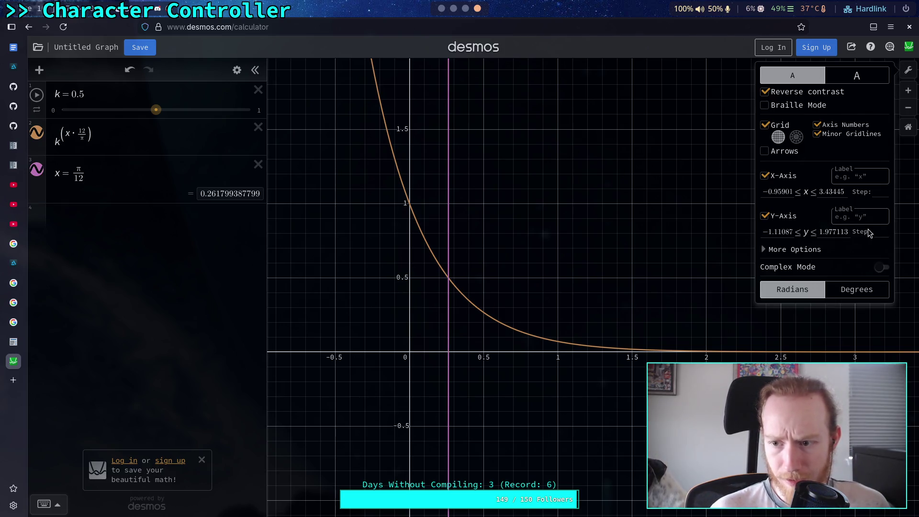
# Set the x-axis step to π so ticks fall on π/12 multiples, then zoom in
pyautogui.click(884, 195)
pyautogui.write('pi')
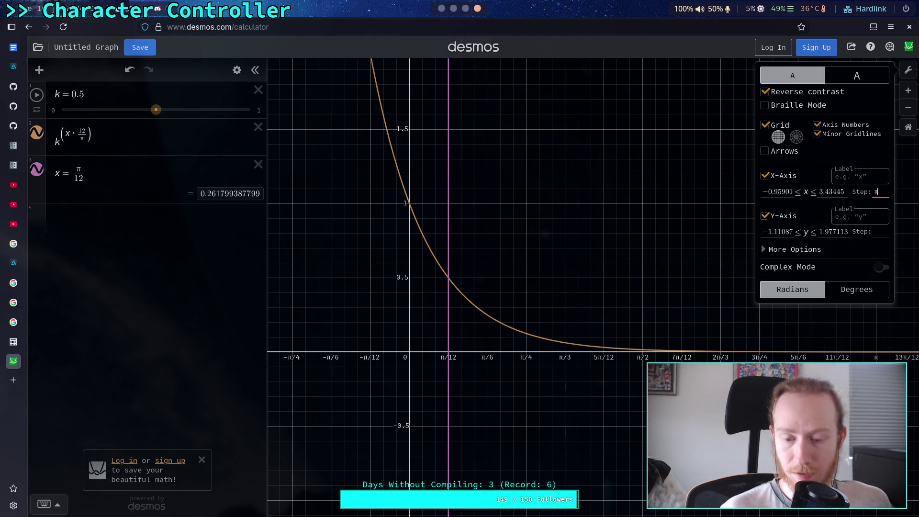
pyautogui.click(908, 71)
pyautogui.scroll(3, 670, 254)
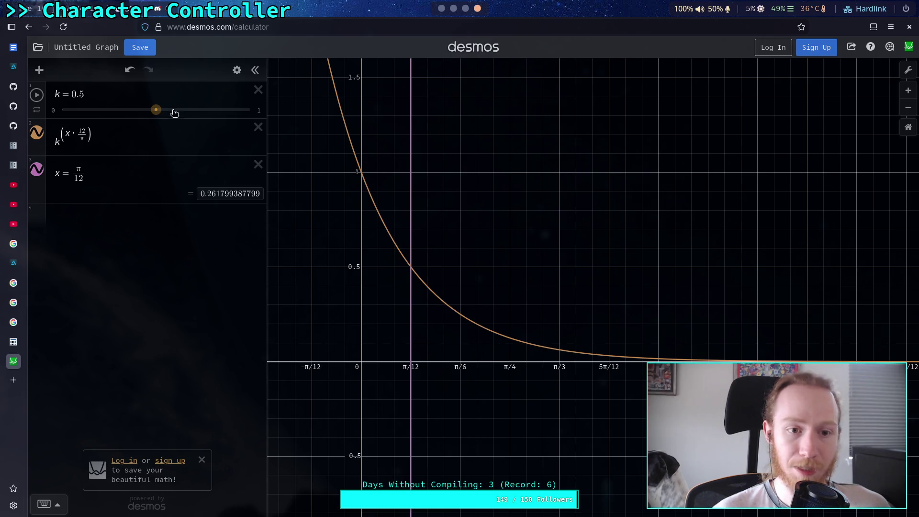
# Raise k to about 0.8, add a line at x = π/2, and read the curve's value there
pyautogui.moveTo(160, 113); pyautogui.dragTo(197, 111)
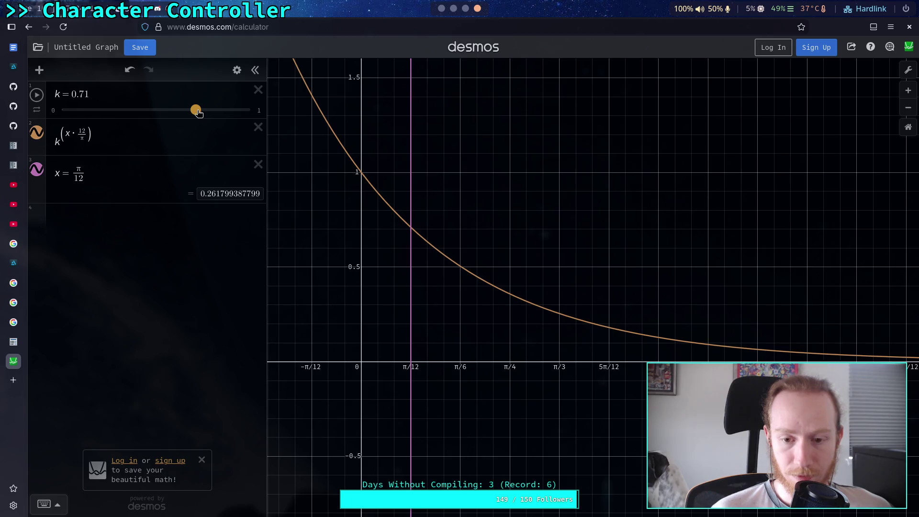
pyautogui.click(121, 221)
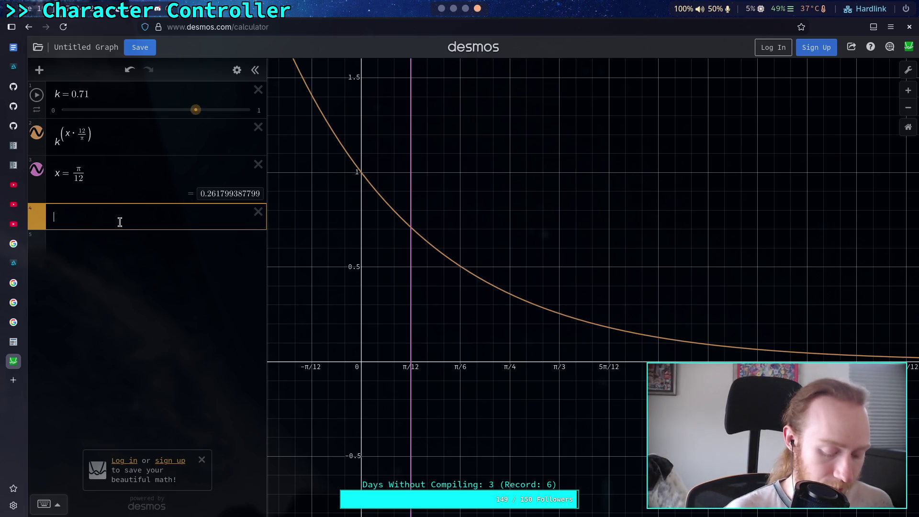
pyautogui.write('pi/4')
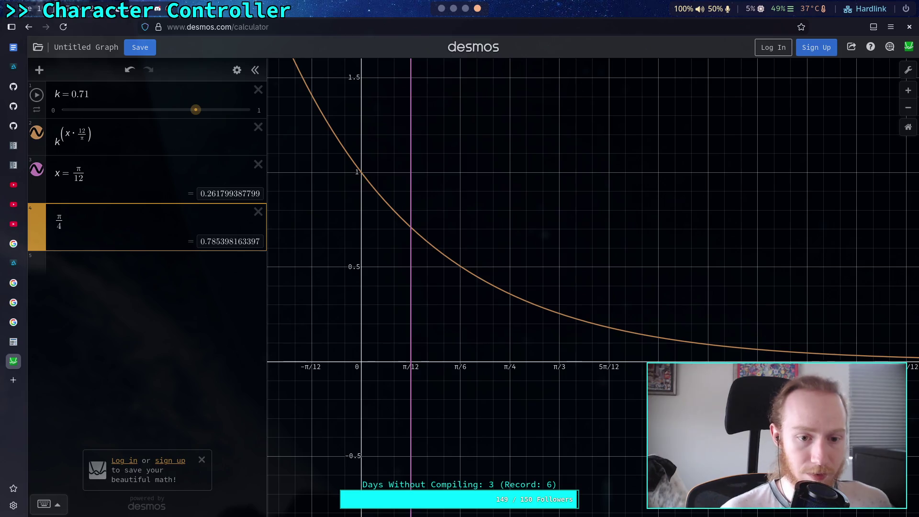
pyautogui.write('x=')
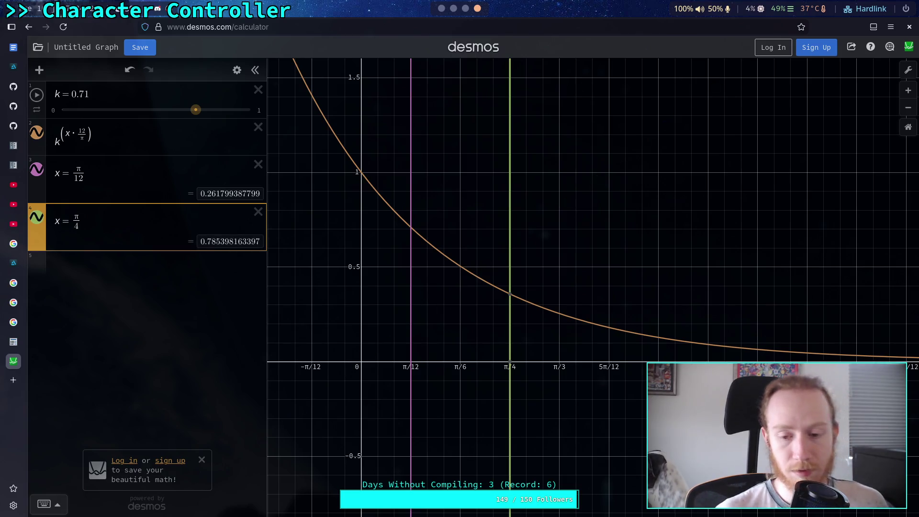
pyautogui.moveTo(513, 293)
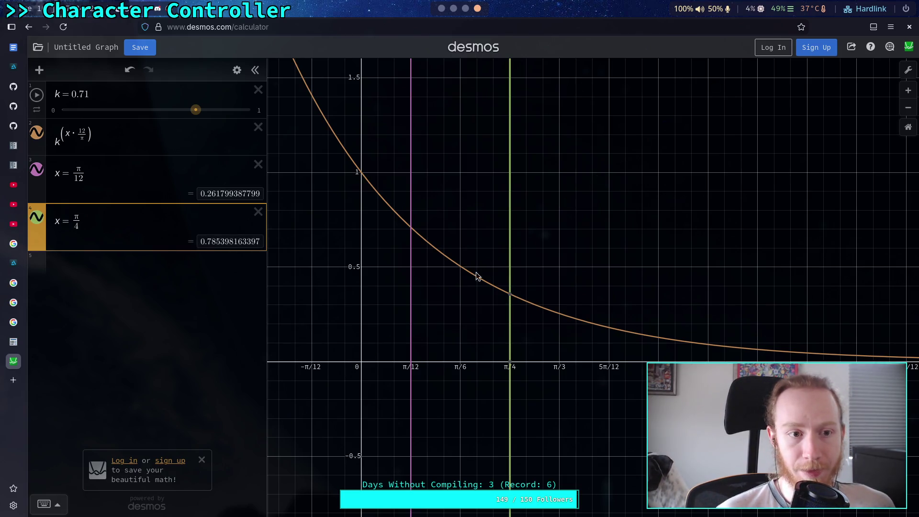
pyautogui.moveTo(191, 111); pyautogui.dragTo(214, 110)
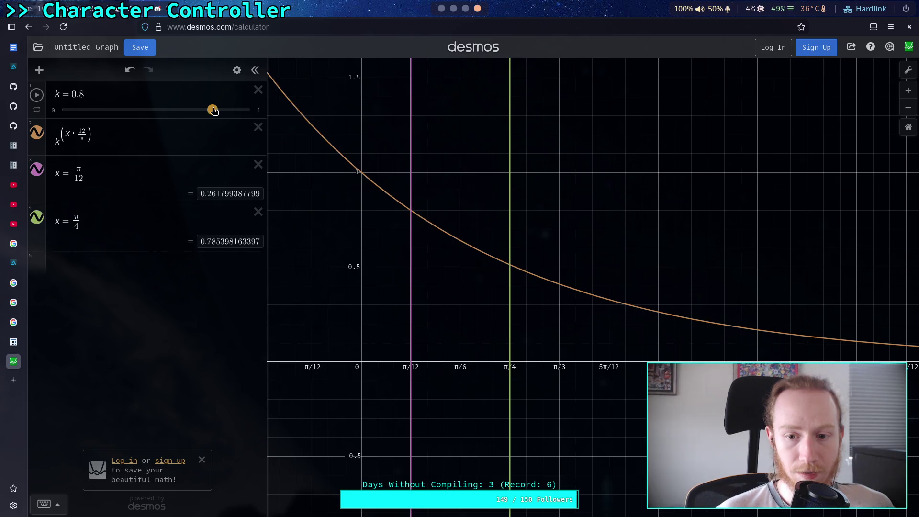
pyautogui.click(90, 231)
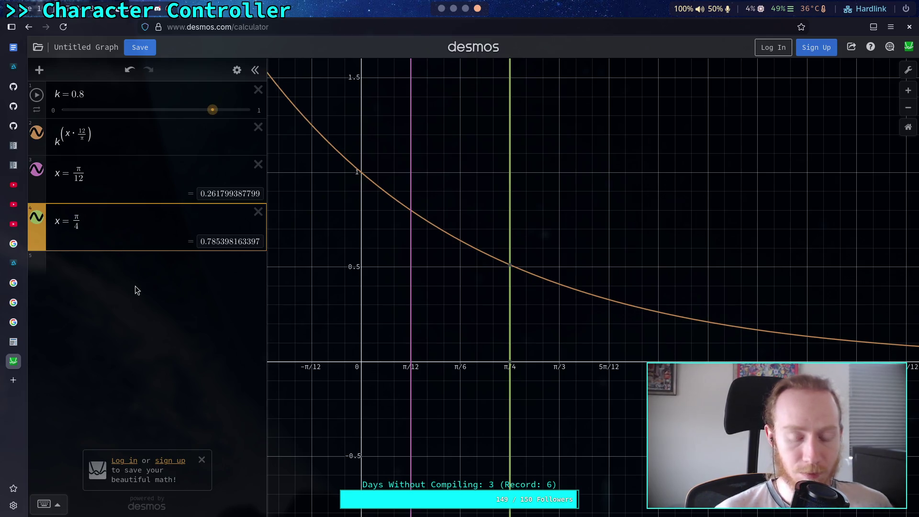
pyautogui.press('BackSpace')
pyautogui.write('2')
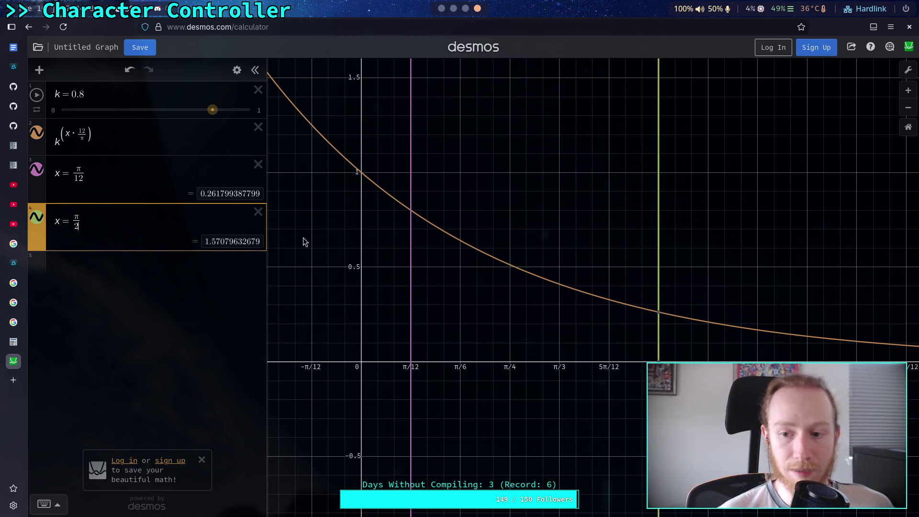
pyautogui.moveTo(215, 111); pyautogui.dragTo(214, 117)
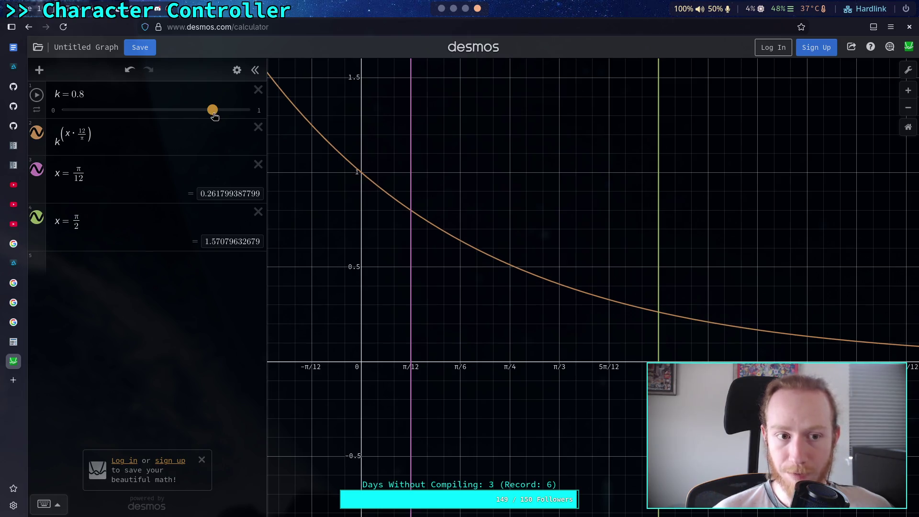
pyautogui.click(660, 312)
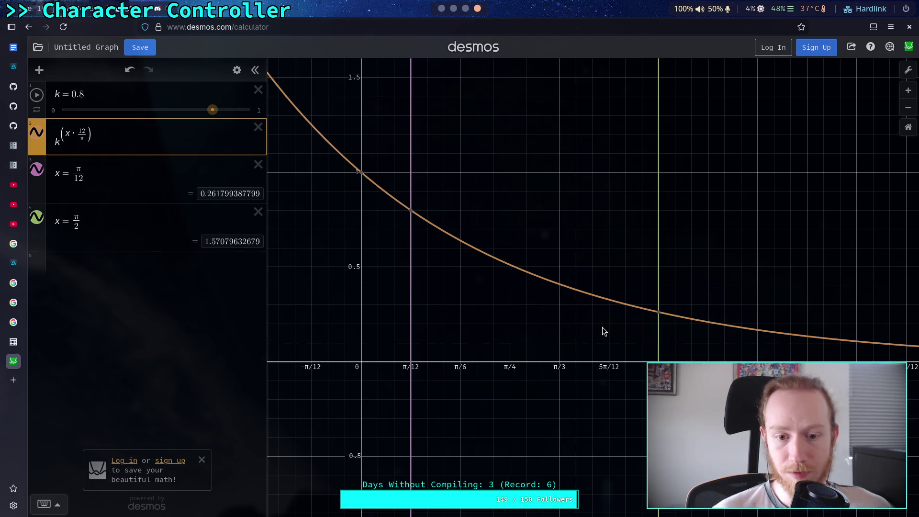
# Add a y = 0.25 reference line and nudge k up to 0.81
pyautogui.click(123, 270)
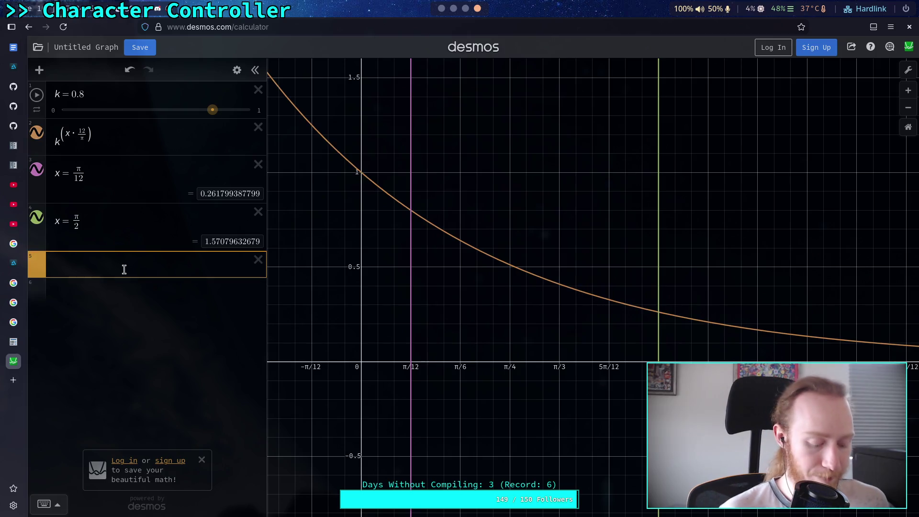
pyautogui.write('02')
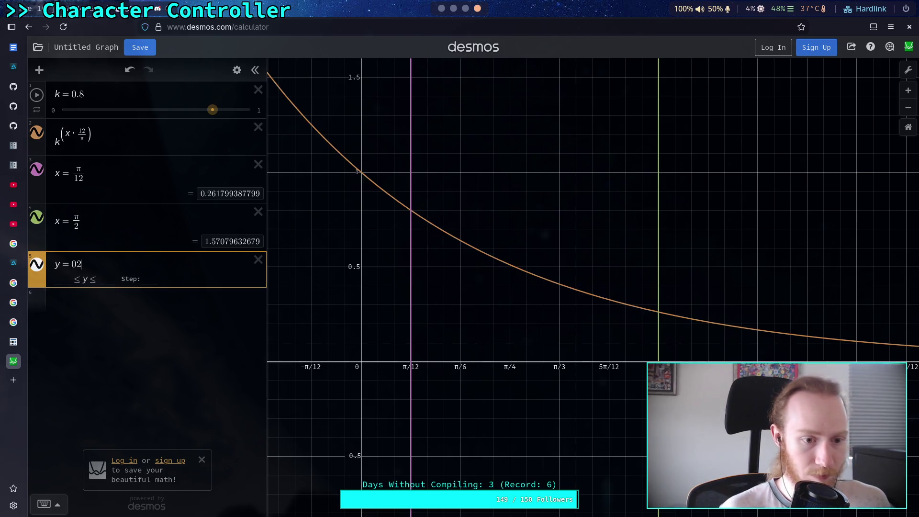
pyautogui.press('BackSpace')
pyautogui.write('.25')
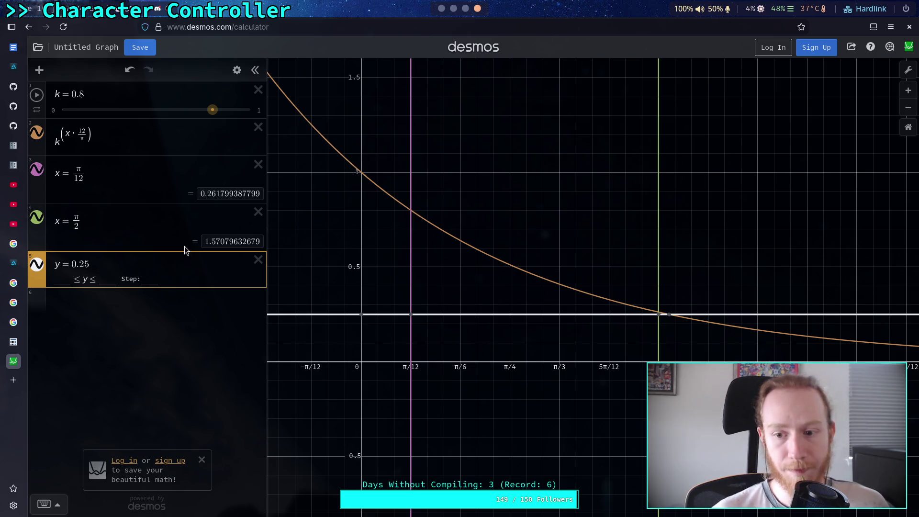
pyautogui.moveTo(212, 110); pyautogui.dragTo(212, 111)
pyautogui.click(442, 8)
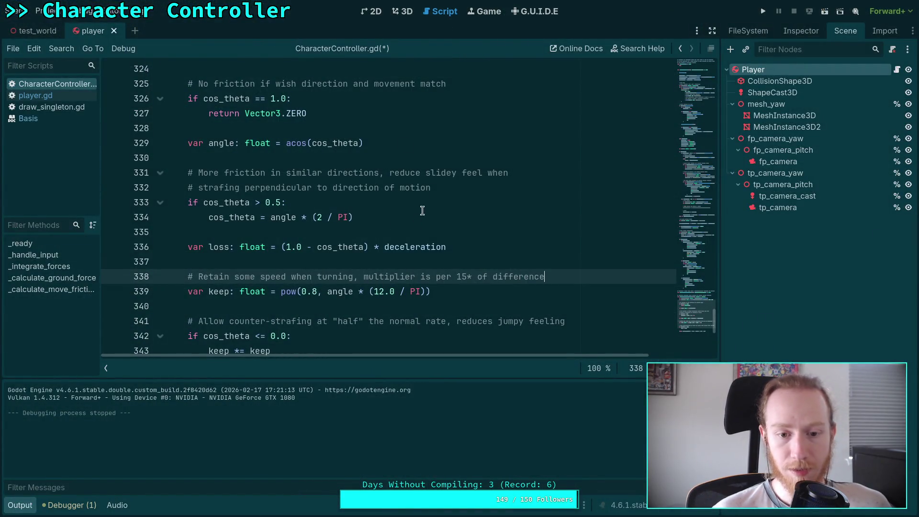
# Save the script, playtest the 0.8 turn-retention base by moving forward, then stop and show the Inspector
pyautogui.hotkey('ctrl', 's')
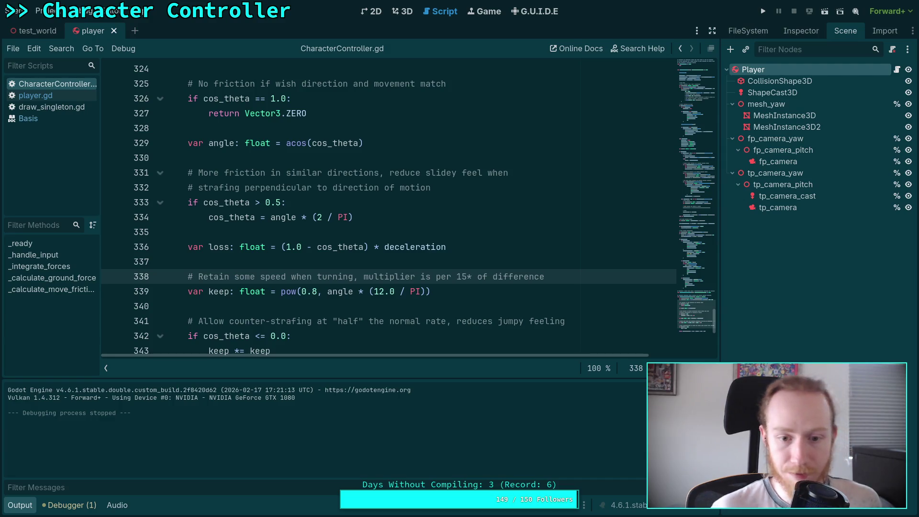
pyautogui.click(762, 11)
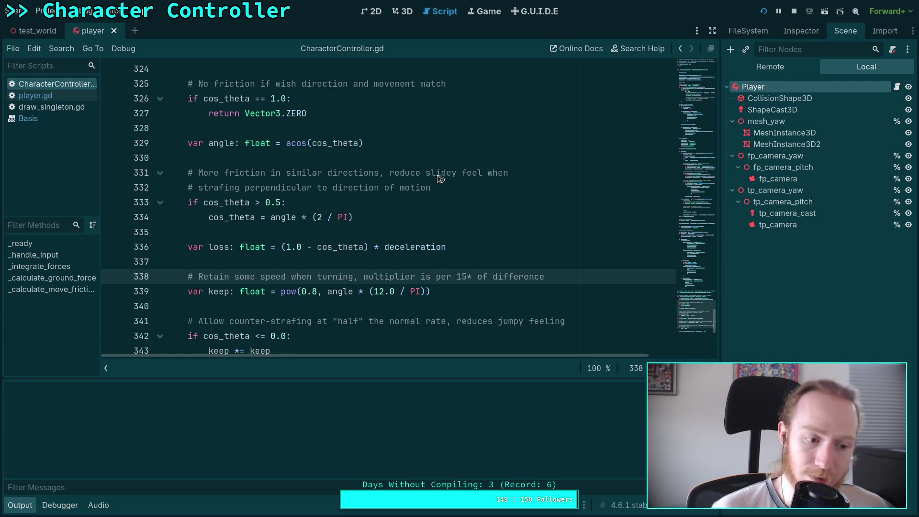
pyautogui.press('w')
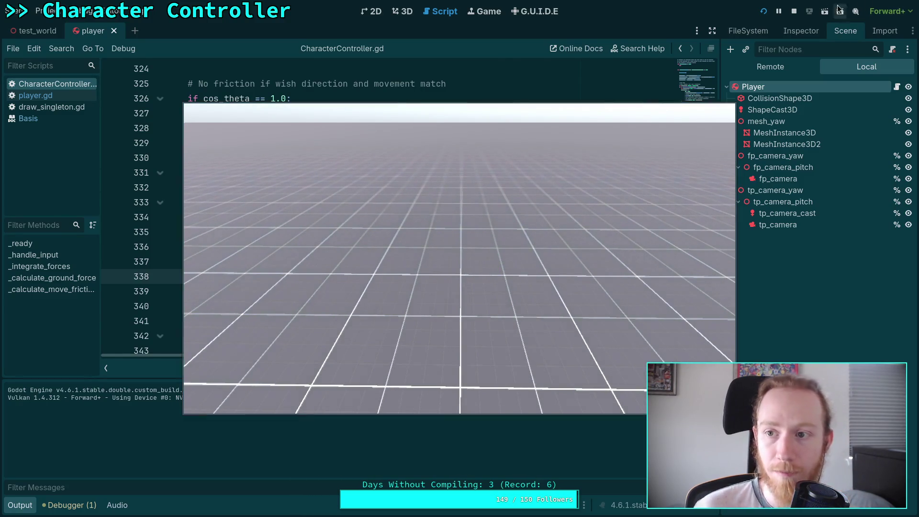
pyautogui.click(794, 11)
pyautogui.click(801, 31)
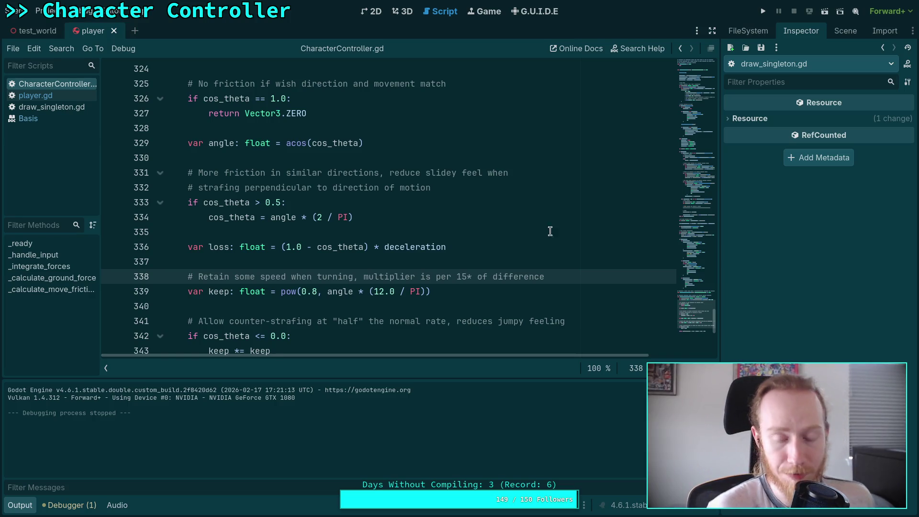
# Bring the top of CharacterController.gd into view with the output panel hidden
pyautogui.scroll(20, 320, 291)
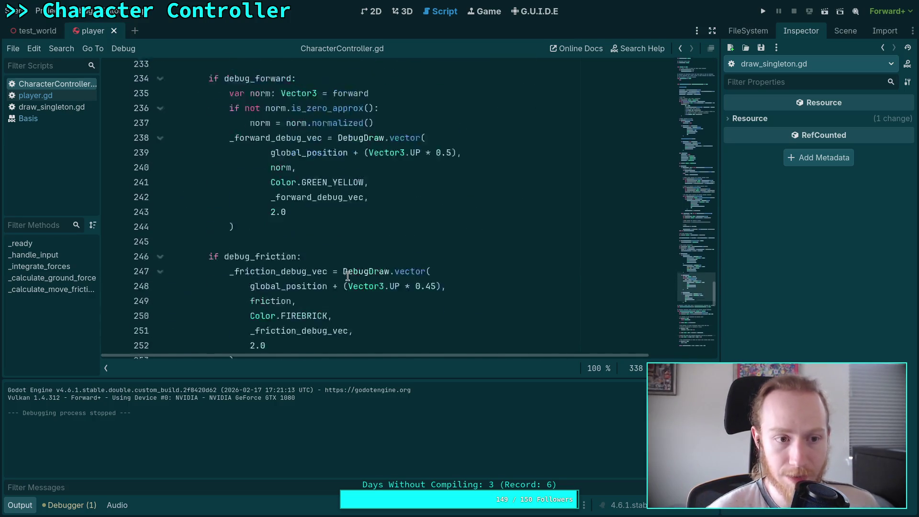
pyautogui.click(53, 96)
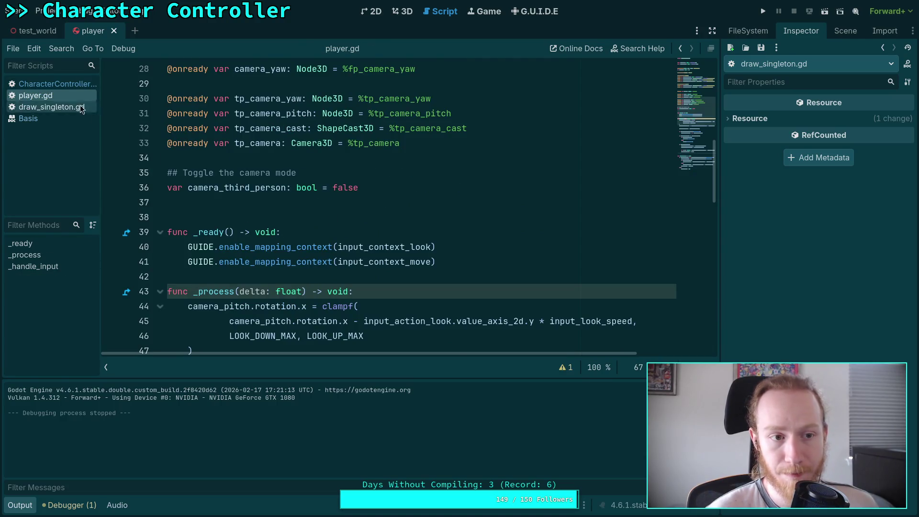
pyautogui.click(53, 83)
pyautogui.scroll(6, 686, 239)
pyautogui.moveTo(686, 239); pyautogui.dragTo(690, 77)
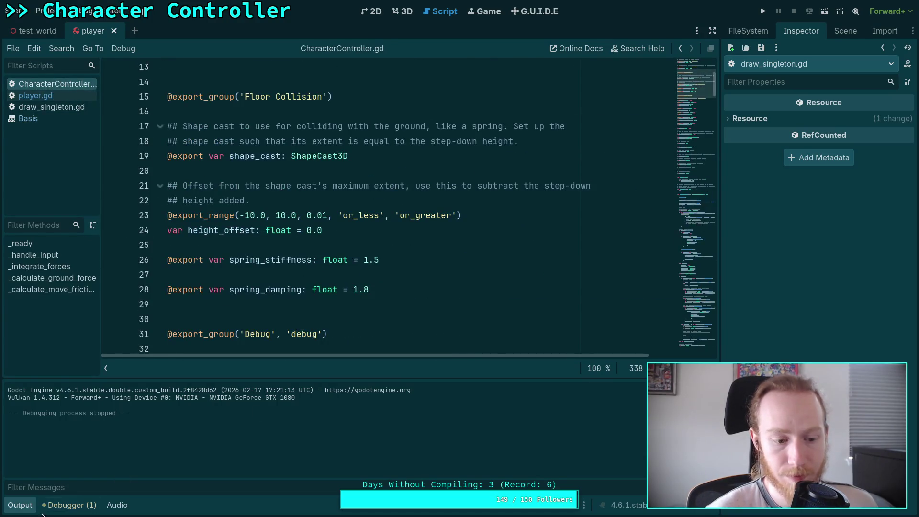
pyautogui.click(20, 505)
pyautogui.scroll(4, 380, 275)
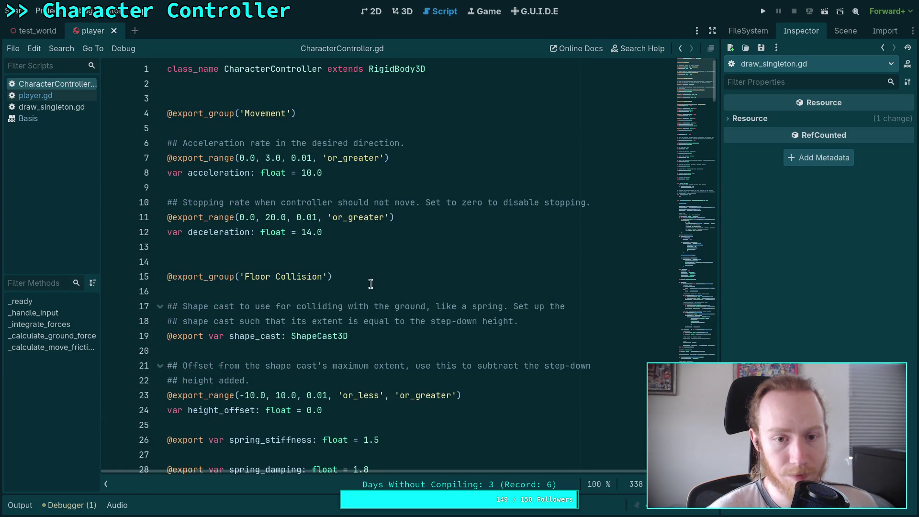
# Change acceleration from 10.0 to 12.0 and run a quick playtest
pyautogui.moveTo(304, 172); pyautogui.dragTo(308, 173)
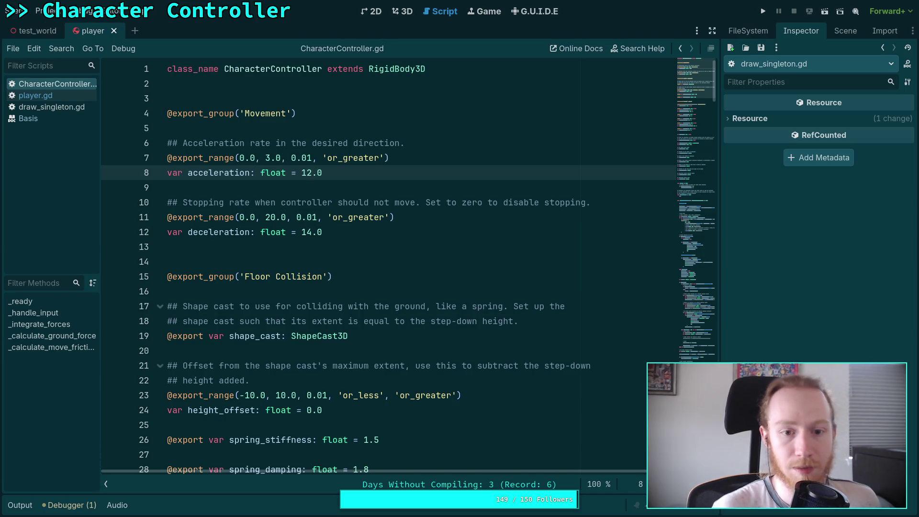
pyautogui.click(763, 12)
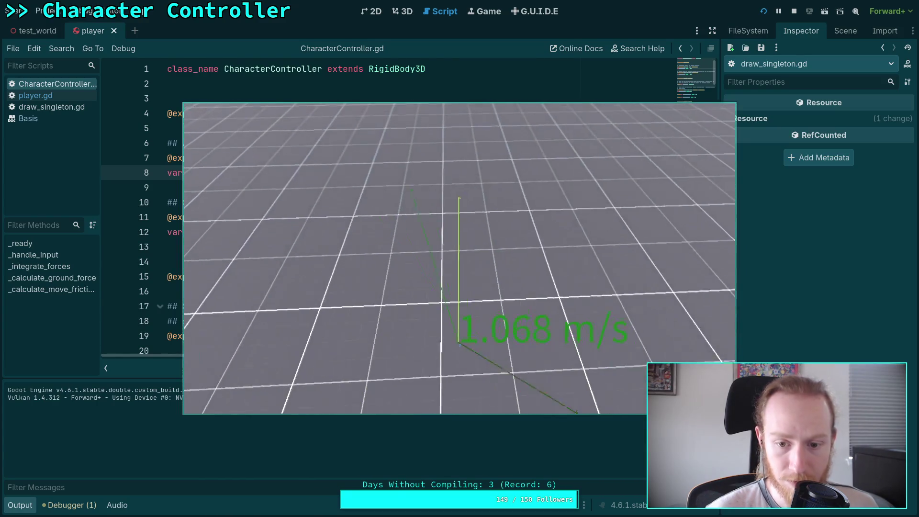
pyautogui.click(794, 11)
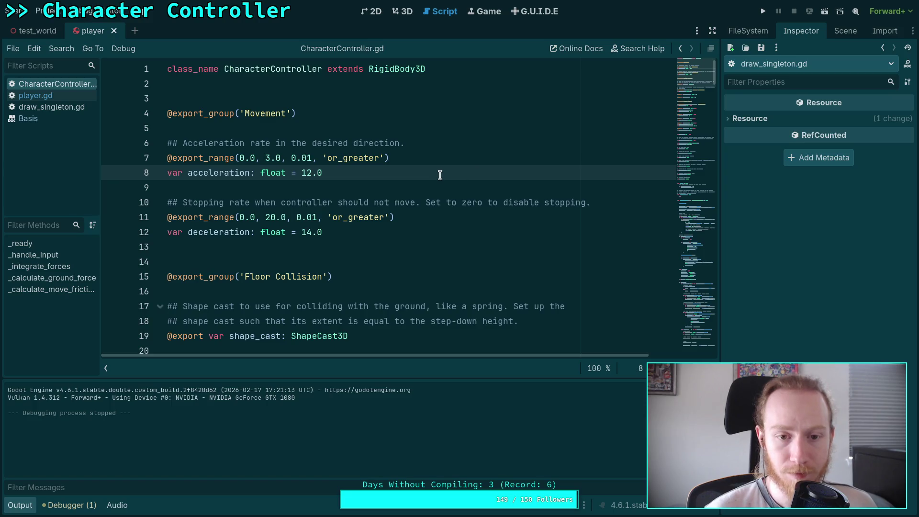
# Change line 339's pow base from 0.8 to 0.81 and launch the game with F5
pyautogui.scroll(-20, 440, 175)
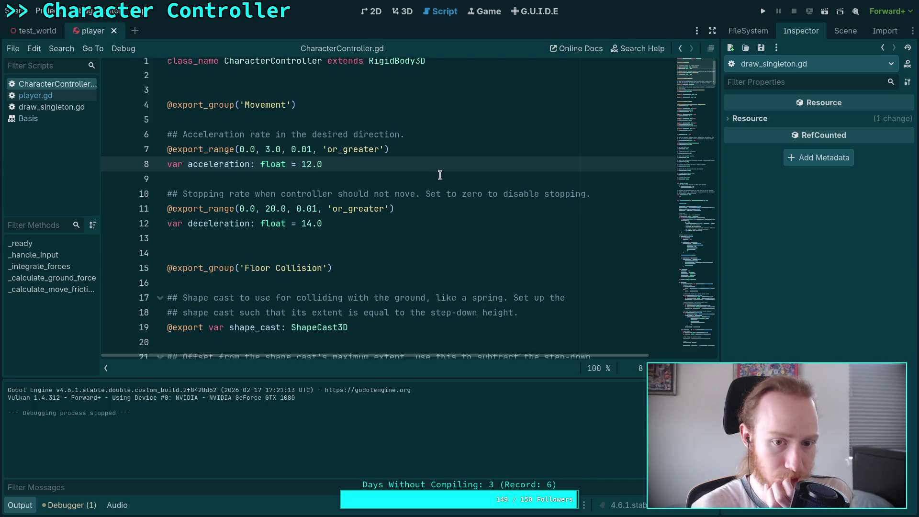
pyautogui.scroll(-16, 482, 173)
pyautogui.scroll(-14, 471, 194)
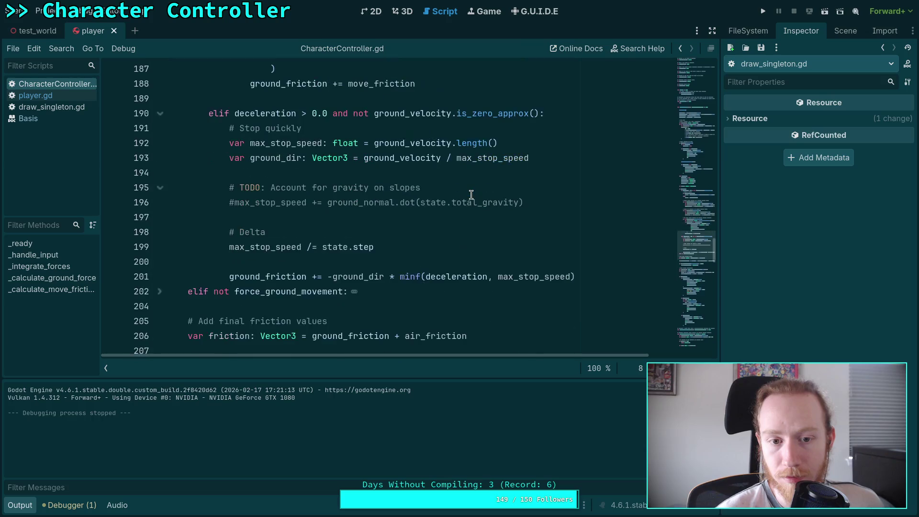
pyautogui.scroll(-14, 472, 194)
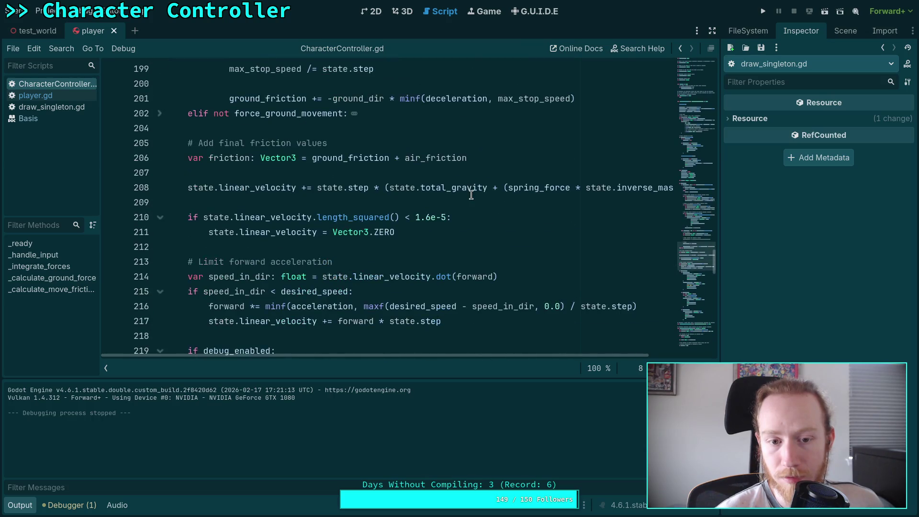
pyautogui.scroll(-20, 471, 194)
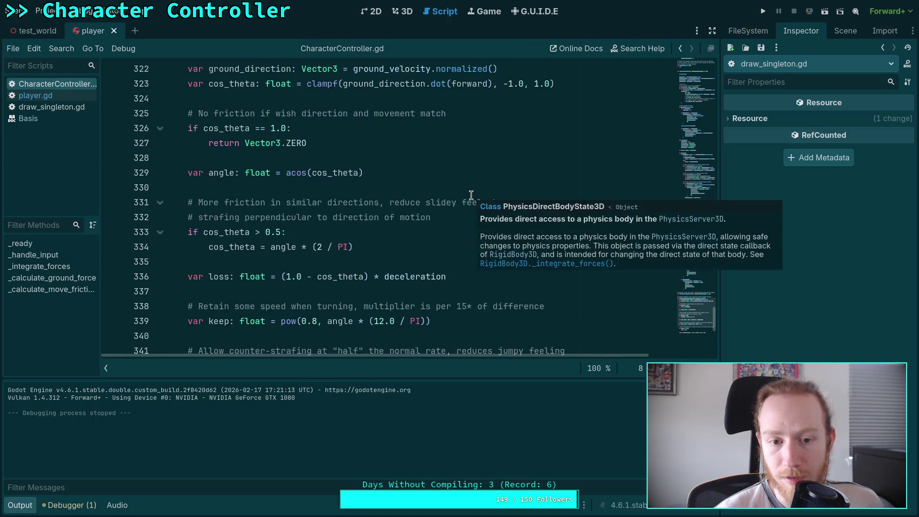
pyautogui.click(318, 187)
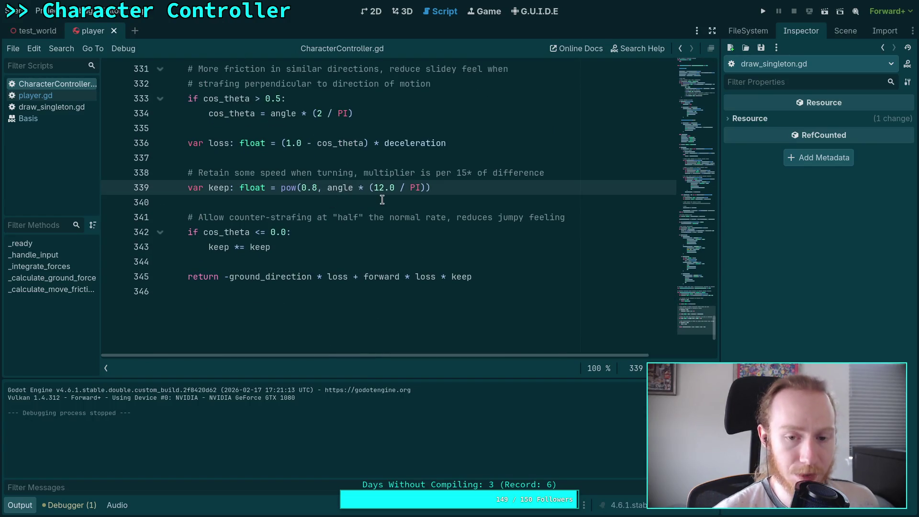
pyautogui.write('1')
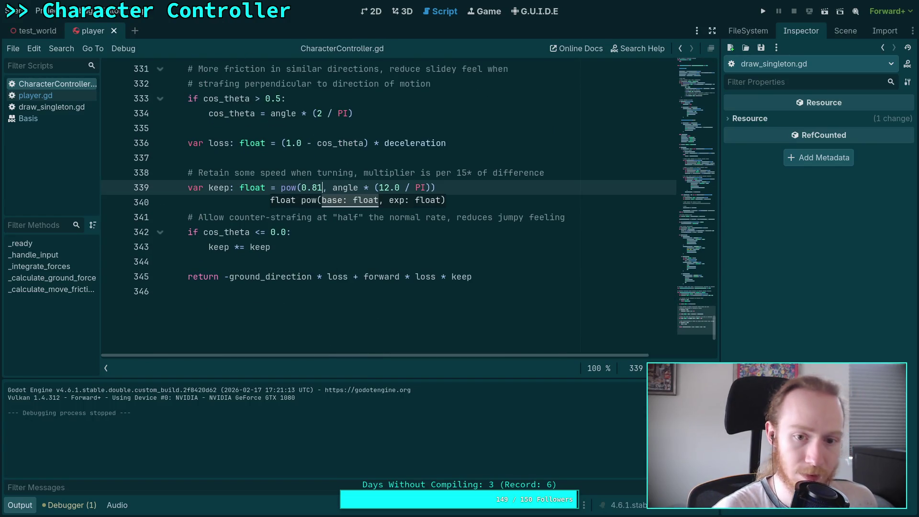
pyautogui.press('F5')
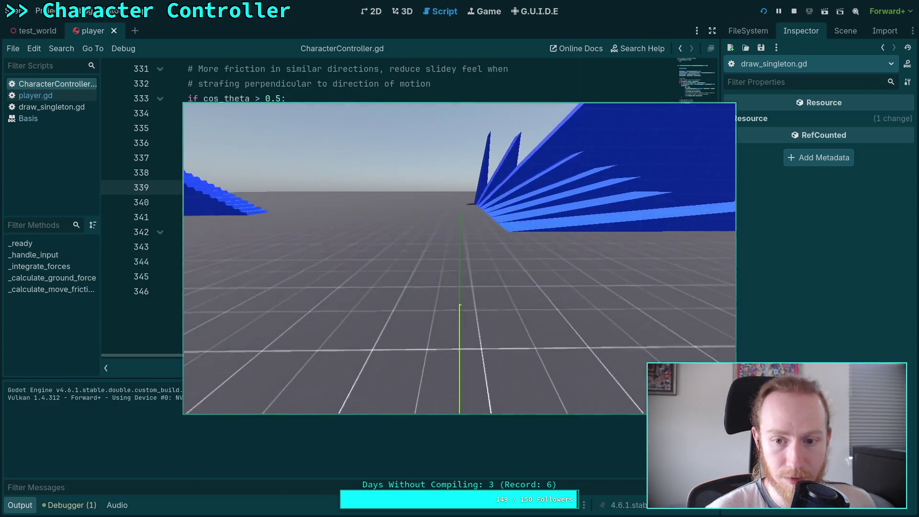
# Walk and turn across the grid to test 0.81 speed retention, then stop the game
pyautogui.press('d')
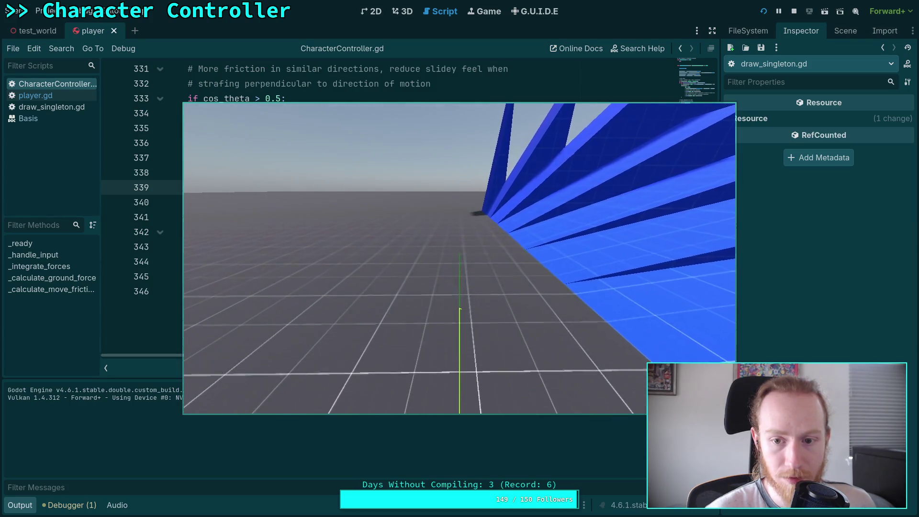
pyautogui.press('a')
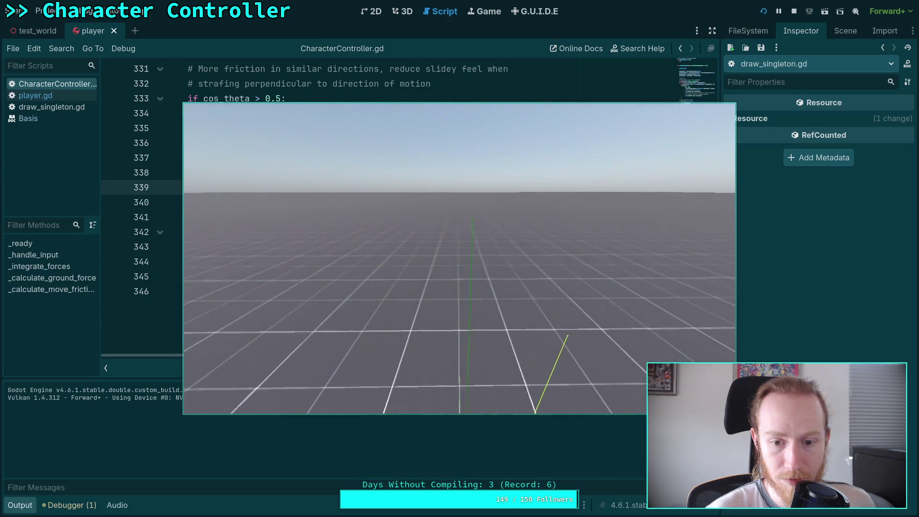
pyautogui.press('w')
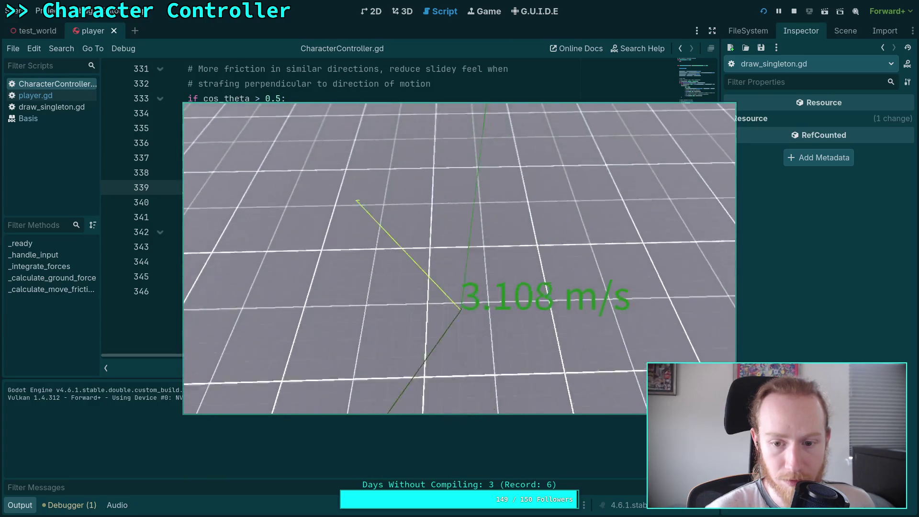
pyautogui.press('w')
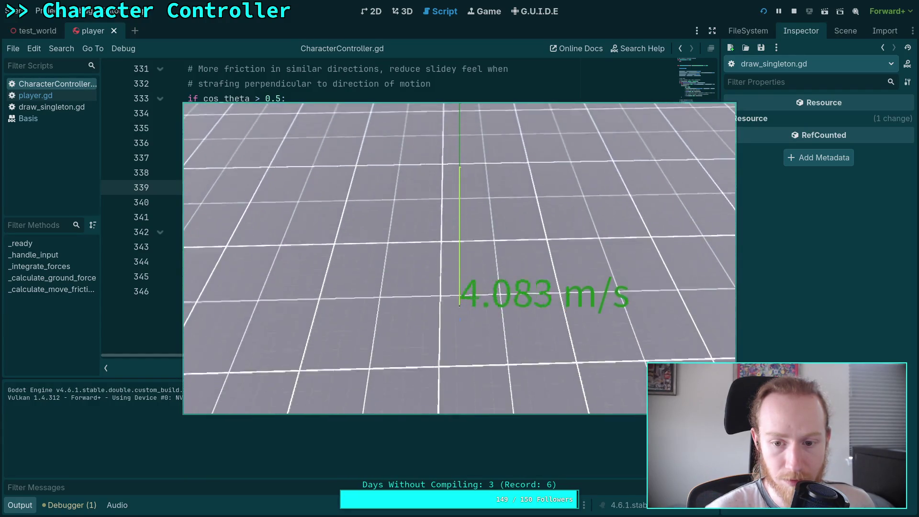
pyautogui.press('d')
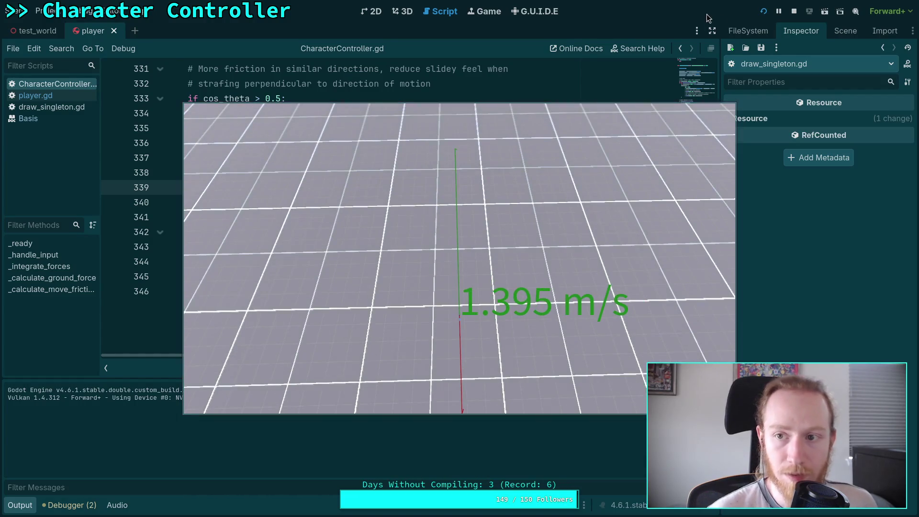
pyautogui.click(793, 12)
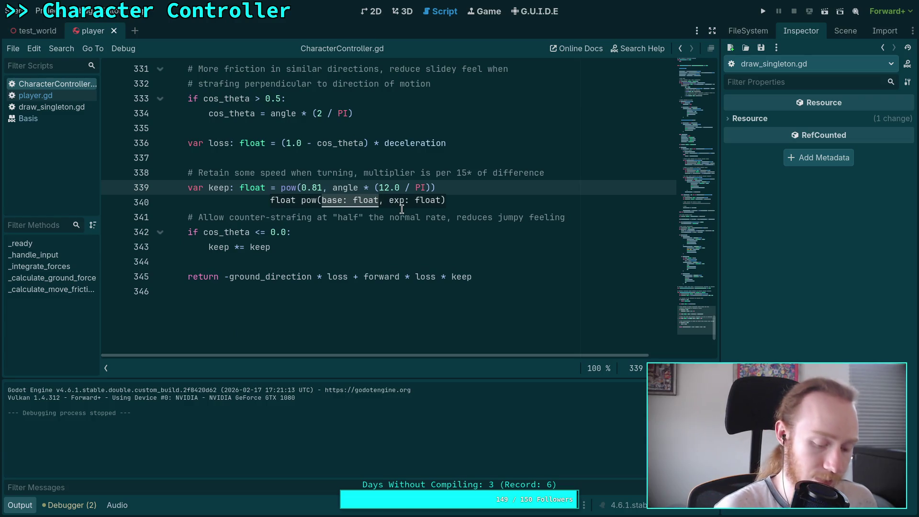
# Relaunch and test sharp turns with the 0.81 base again before stopping
pyautogui.click(767, 16)
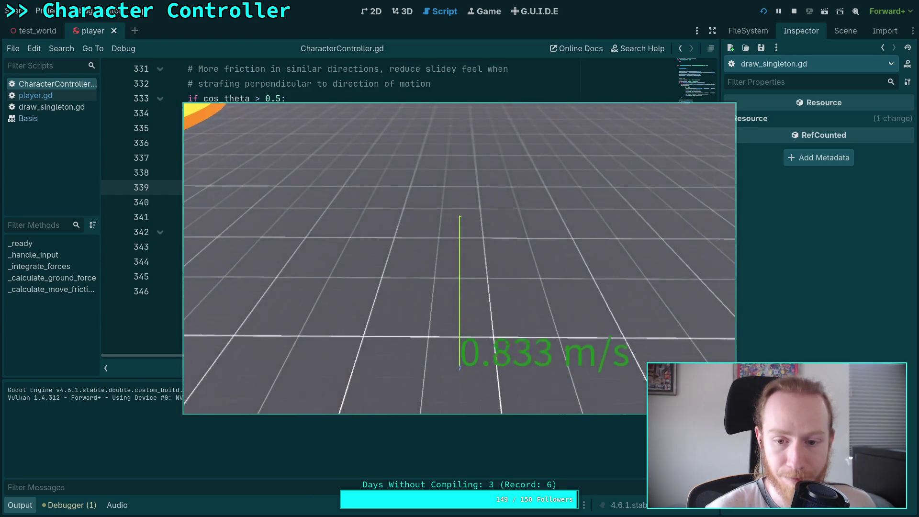
pyautogui.press('w')
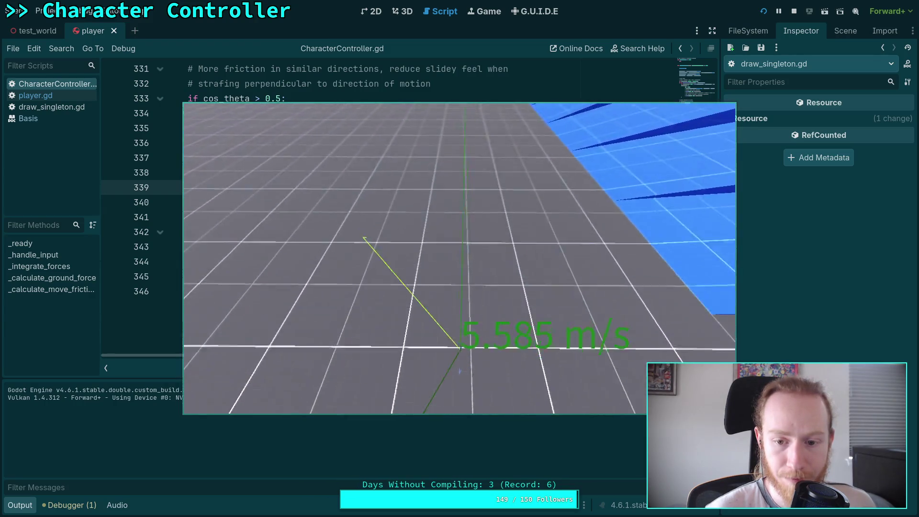
pyautogui.press('a')
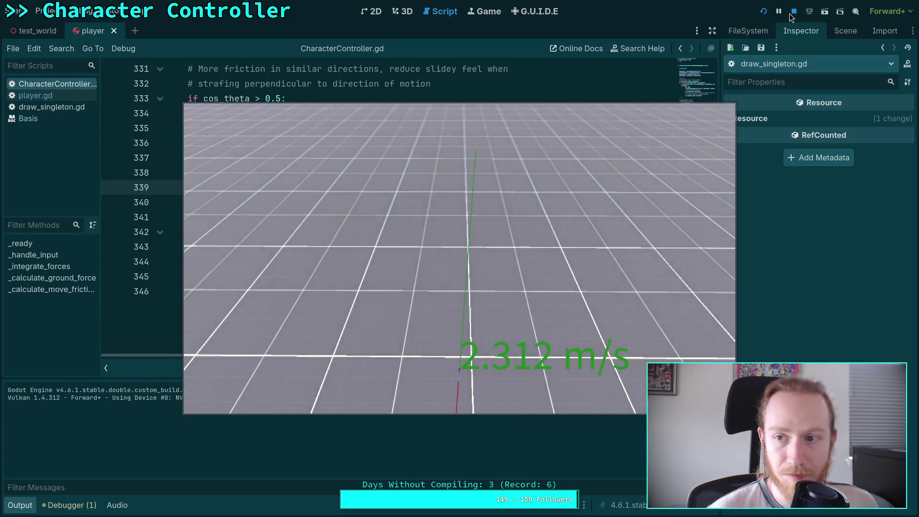
pyautogui.press('Escape')
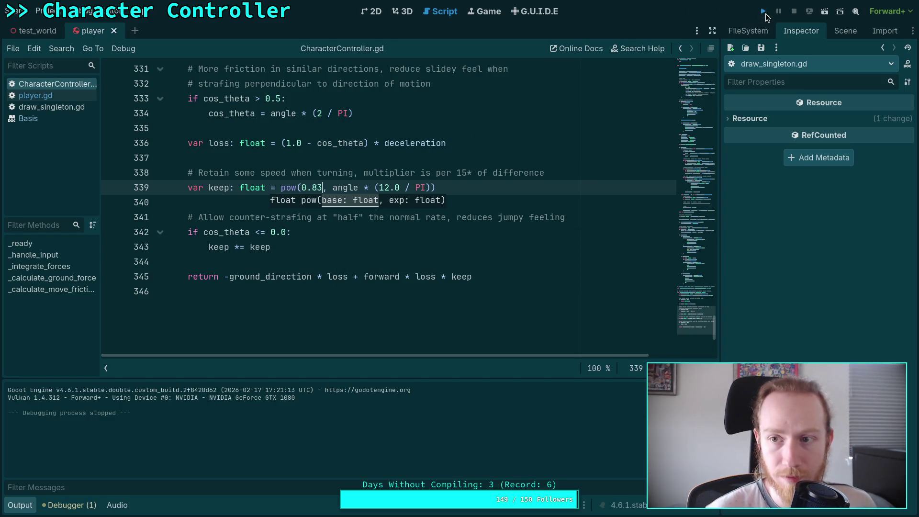
# Playtest the current pow base twice and stop the game
pyautogui.click(765, 12)
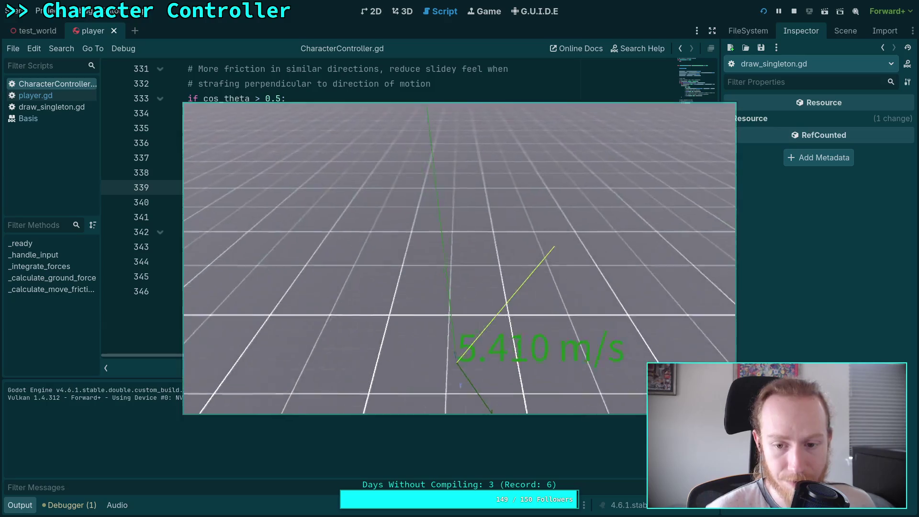
pyautogui.click(794, 11)
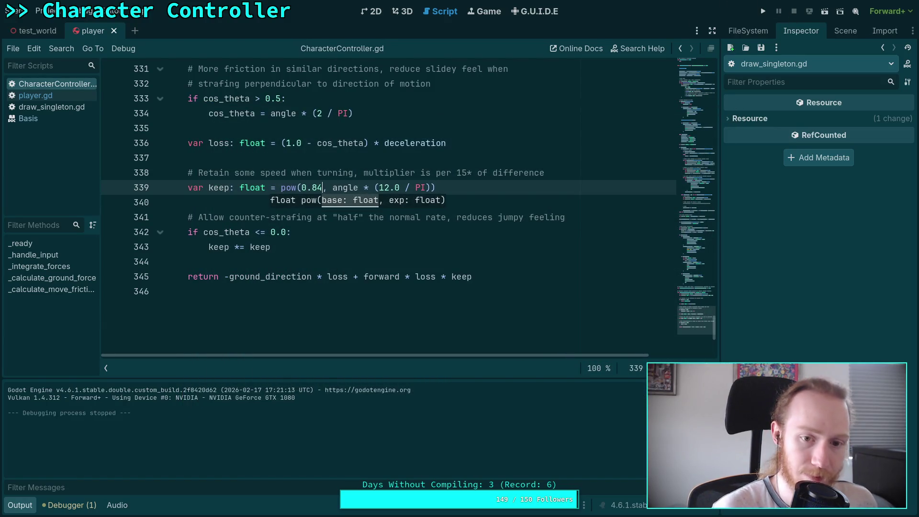
pyautogui.click(765, 11)
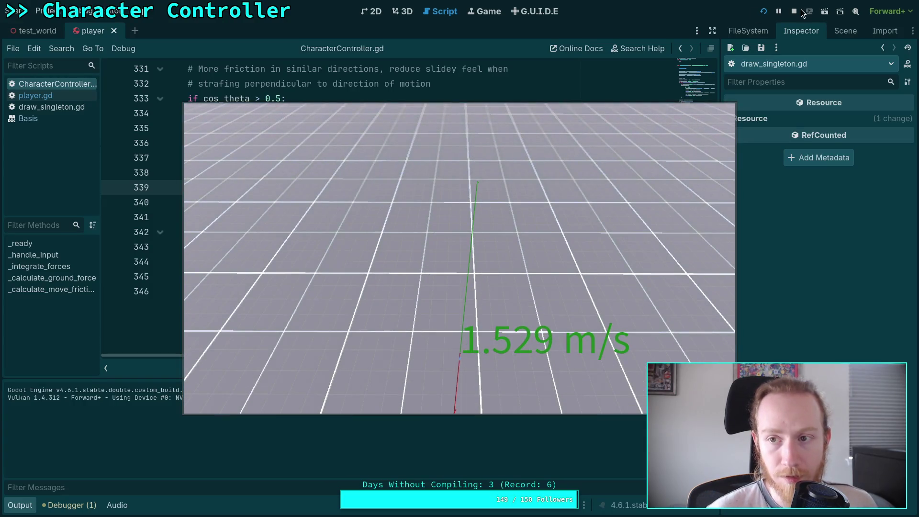
pyautogui.press('F8')
# Change line 339's pow base to 0.85, save, and launch the game
pyautogui.press('BackSpace')
pyautogui.write('5')
pyautogui.hotkey('ctrl', 's')
pyautogui.press('F5')
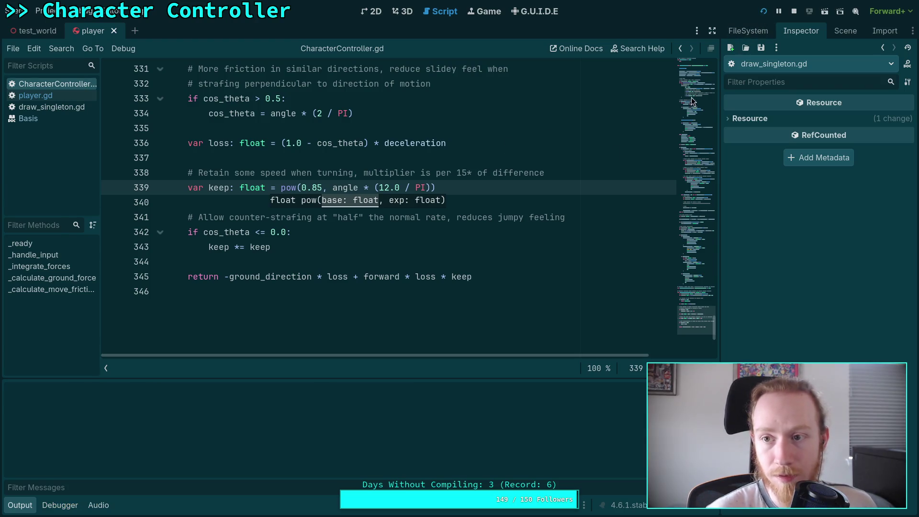
# Run and turn around the blue block to check speed retention, then stop
pyautogui.press('w')
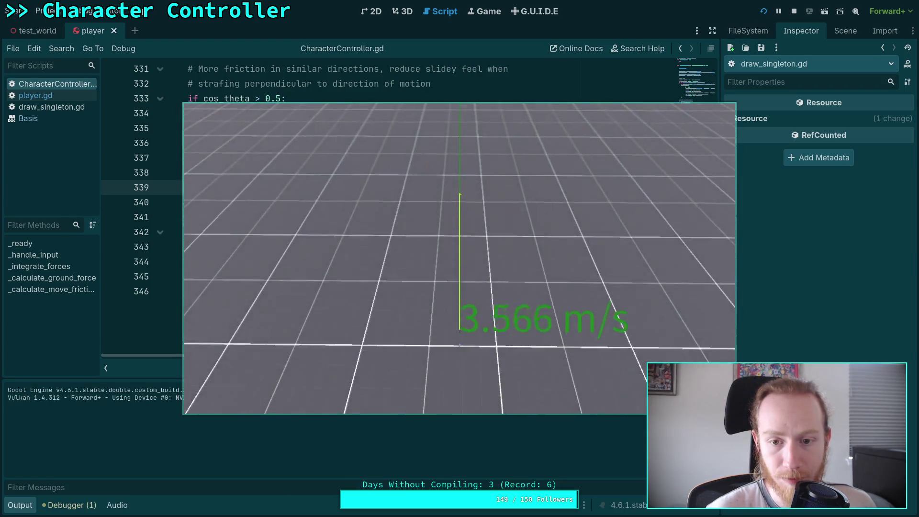
pyautogui.press('w')
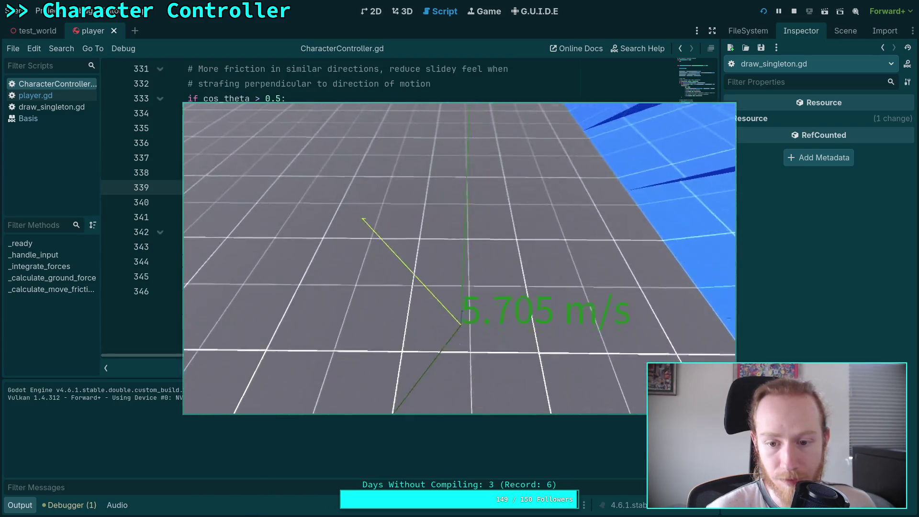
pyautogui.press('a')
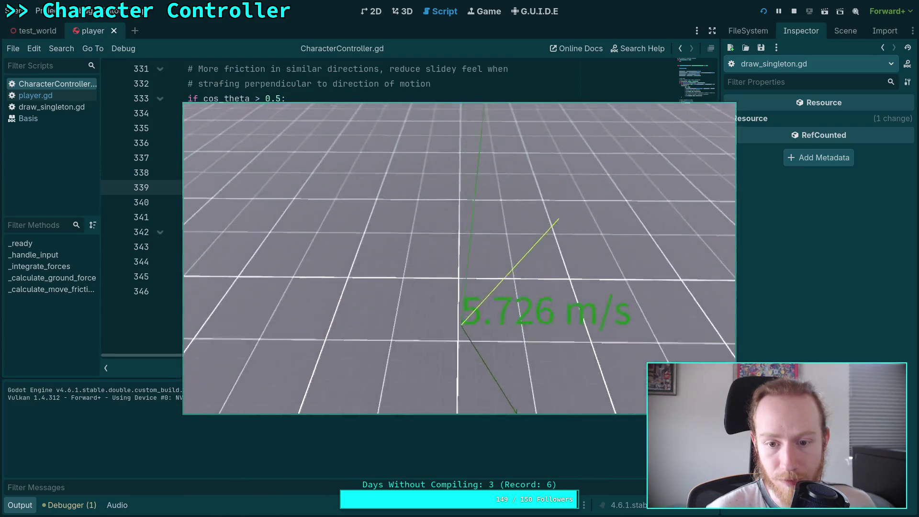
pyautogui.press('w')
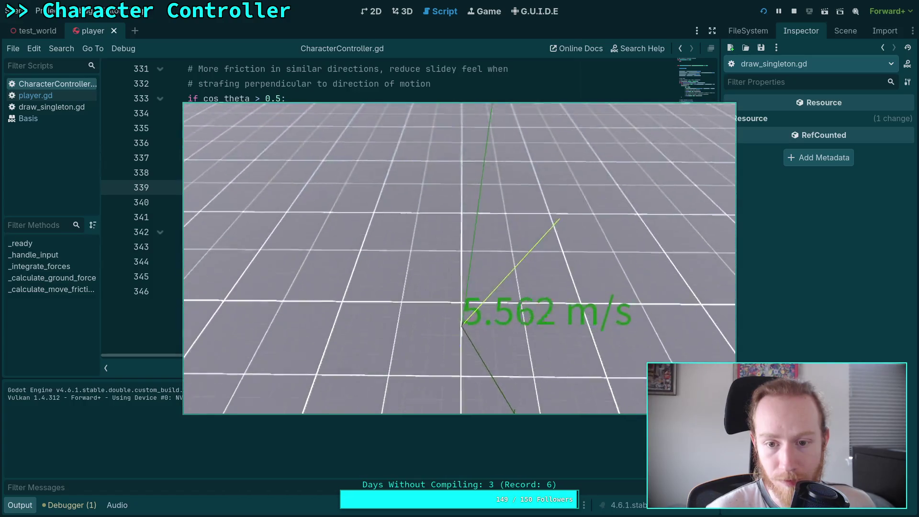
pyautogui.press('w')
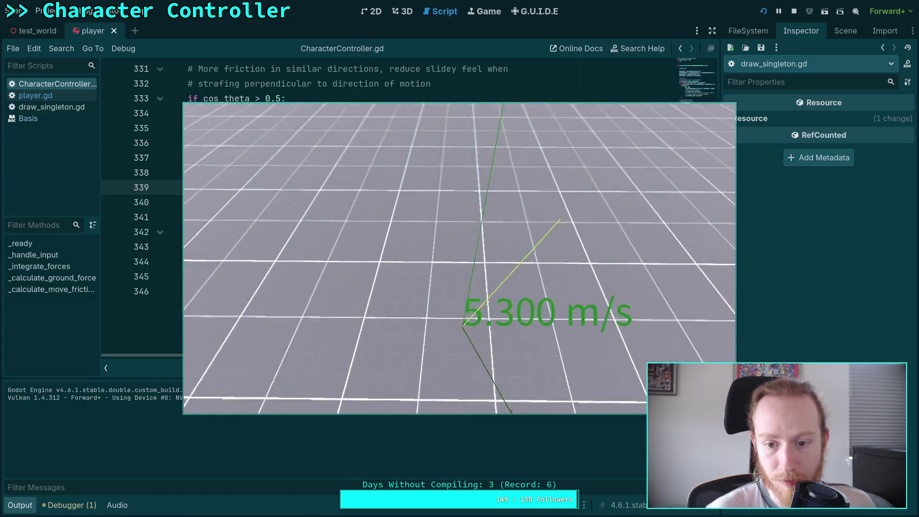
pyautogui.press('d')
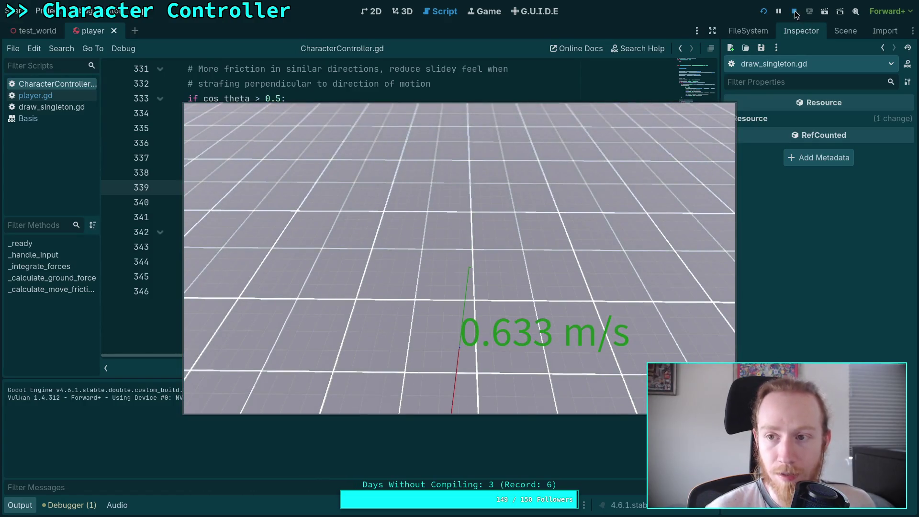
pyautogui.click(794, 11)
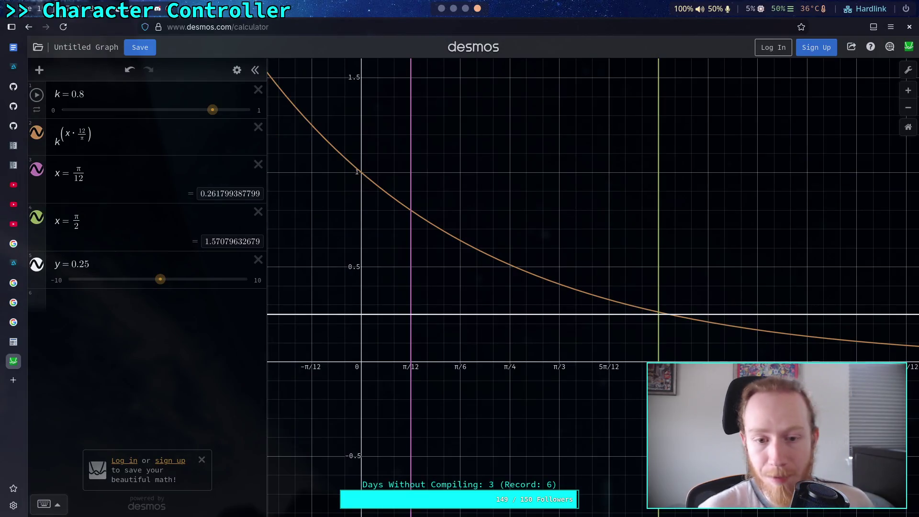
# Adjust k, check the π/2 line, and raise the horizontal reference line to y = 0.5
pyautogui.click(108, 96)
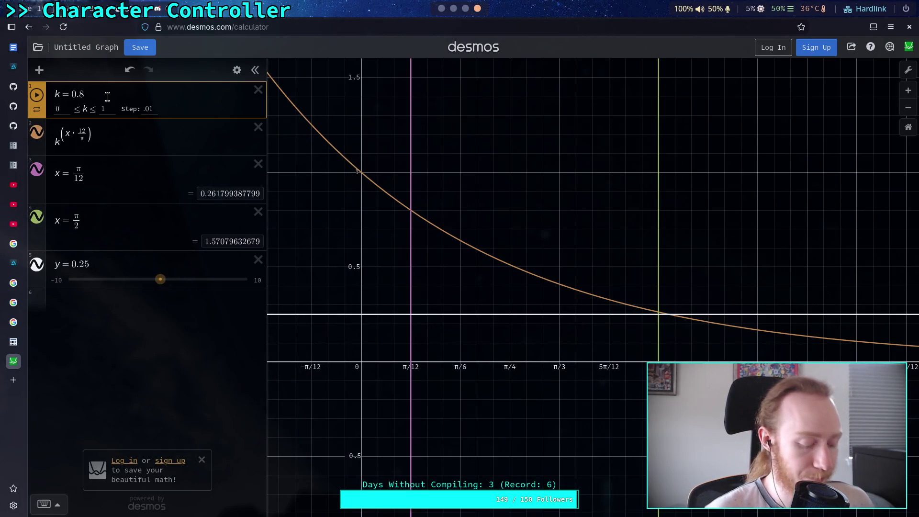
pyautogui.write('5')
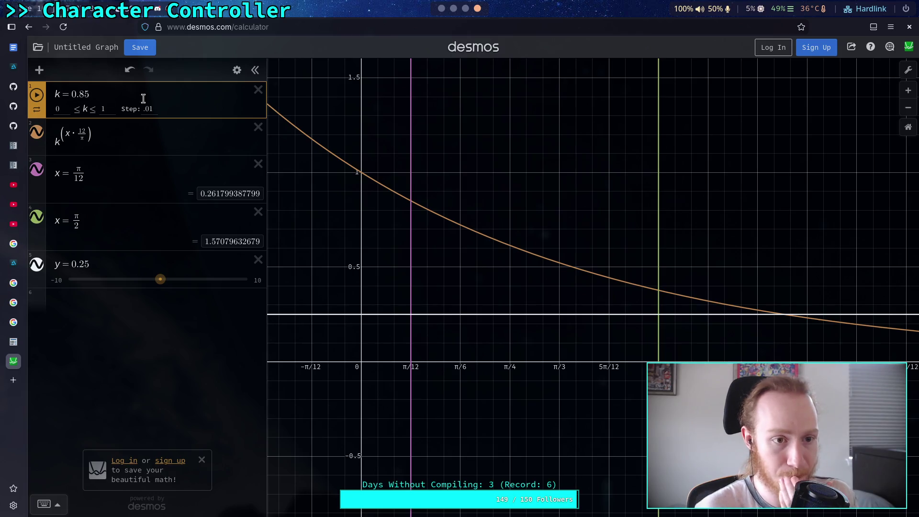
pyautogui.click(118, 133)
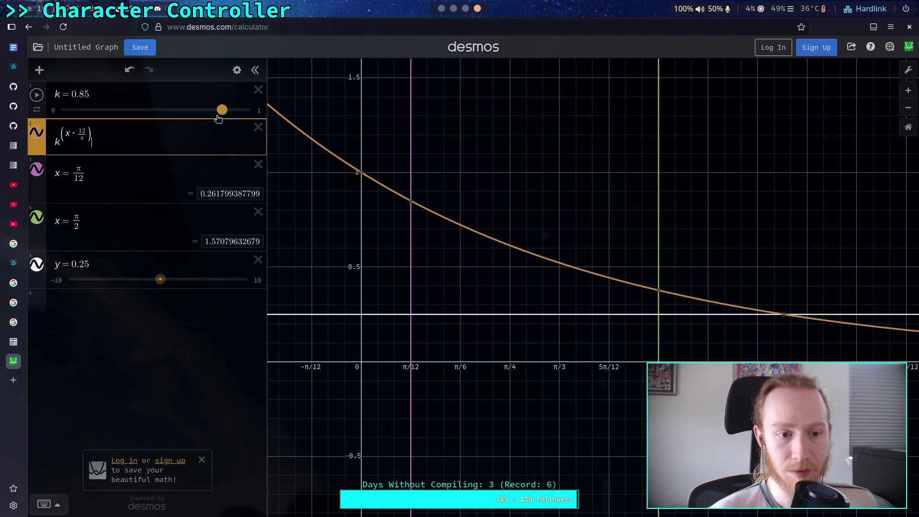
pyautogui.click(71, 220)
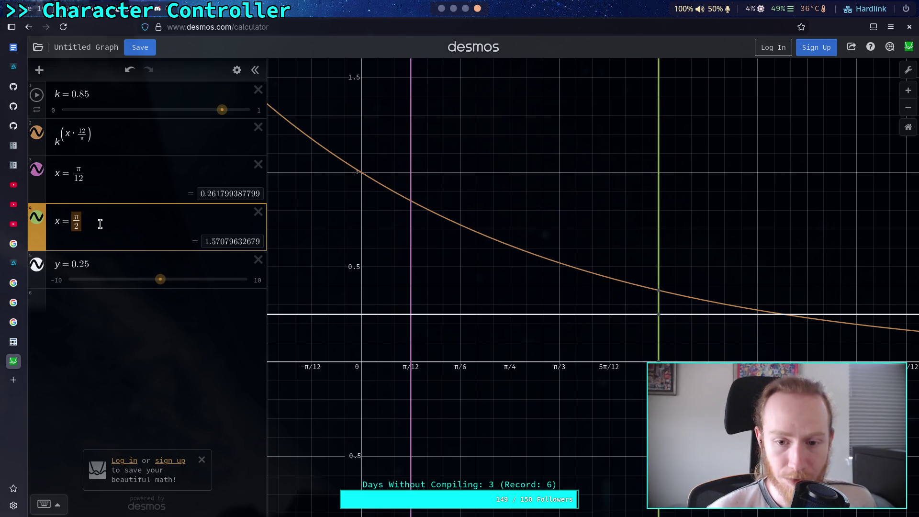
pyautogui.click(87, 263)
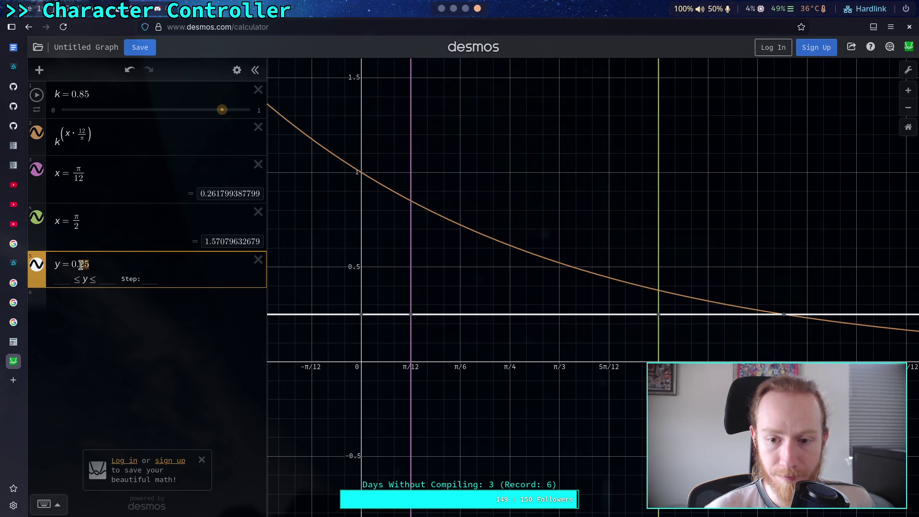
pyautogui.write('5')
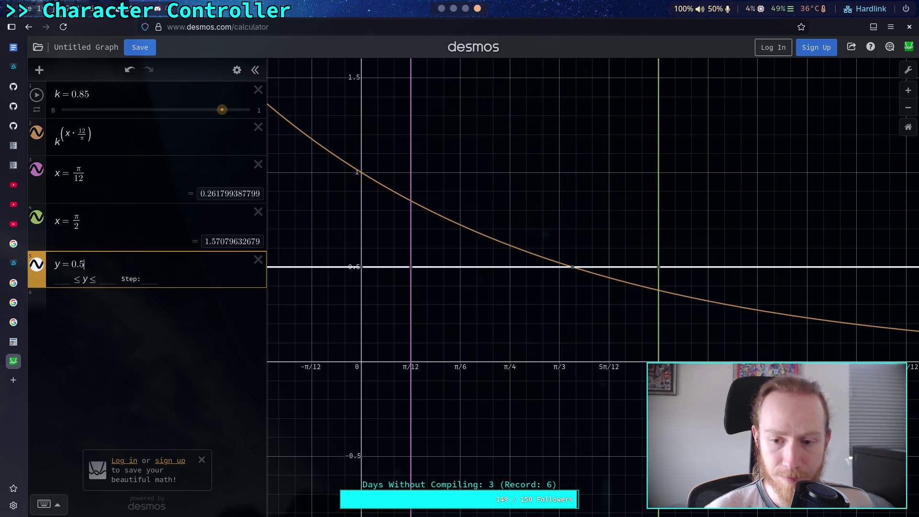
# Tune k to 0.89 and read where the curve crosses the 0.5 line
pyautogui.click(102, 91)
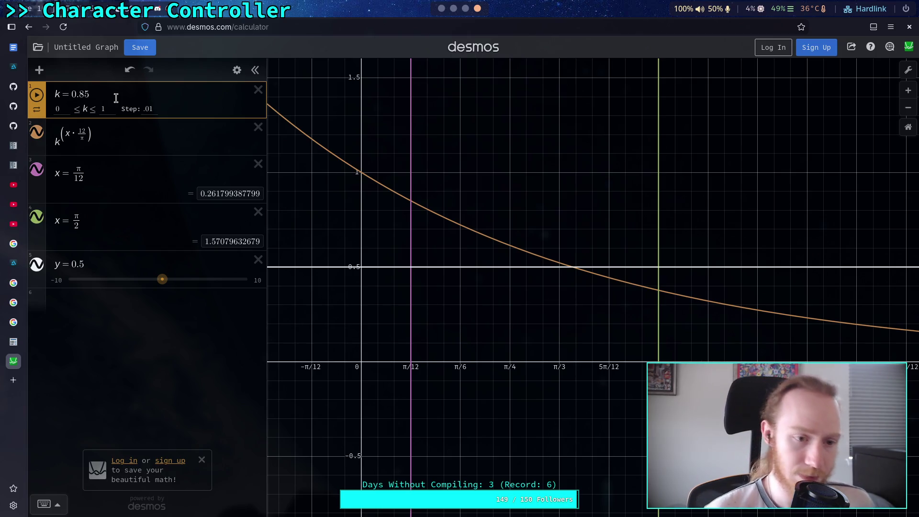
pyautogui.press('BackSpace')
pyautogui.write('7')
pyautogui.press('BackSpace')
pyautogui.write('8')
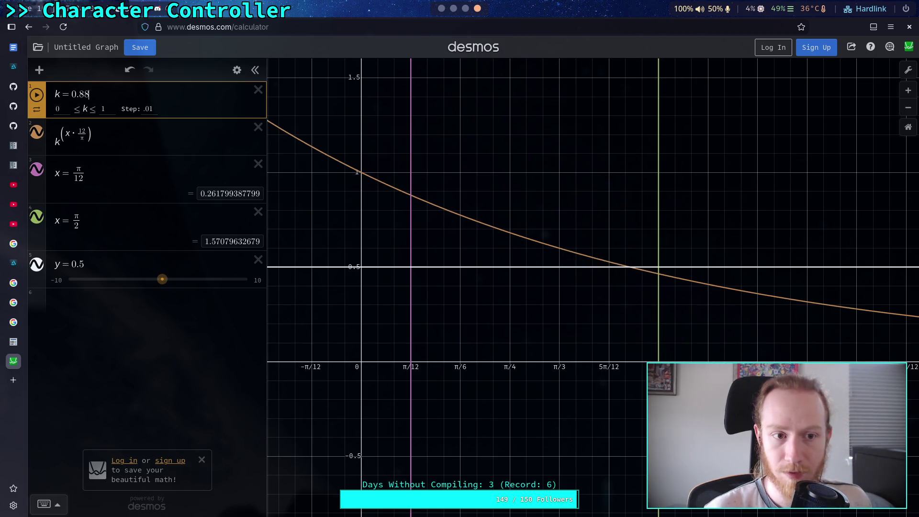
pyautogui.write('(8')
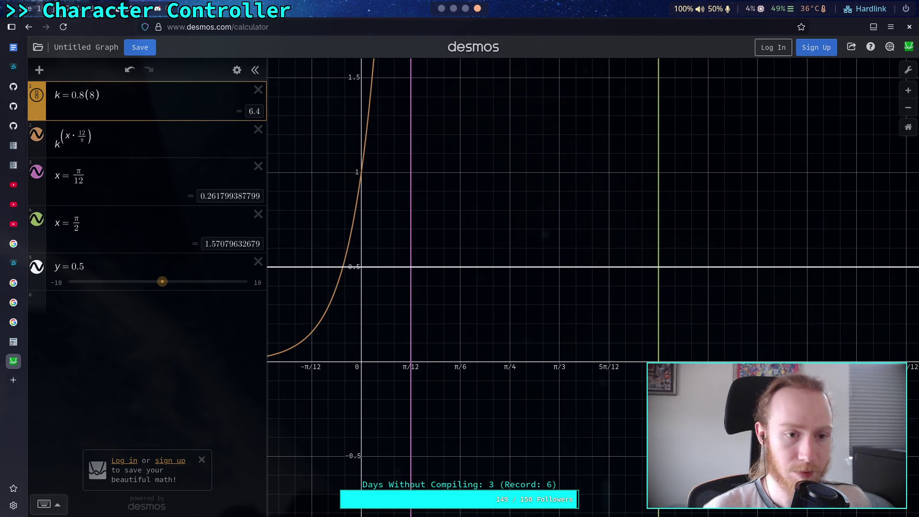
pyautogui.hotkey('ctrl', 'z')
pyautogui.press('BackSpace')
pyautogui.write('9')
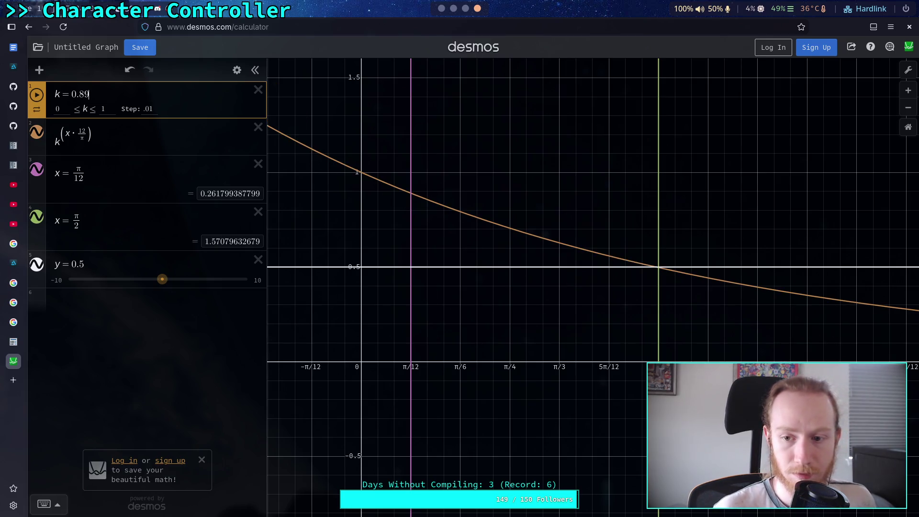
pyautogui.moveTo(674, 266); pyautogui.dragTo(660, 271)
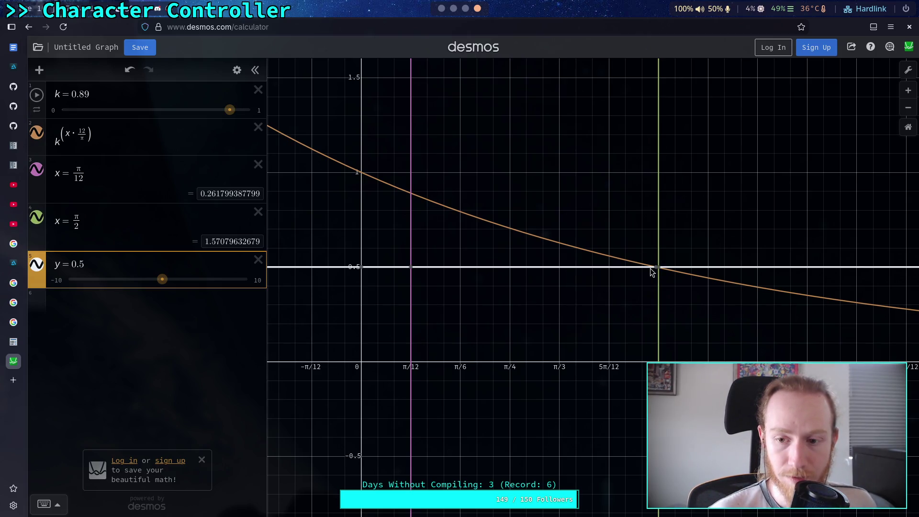
pyautogui.click(654, 270)
# Refine k to 0.892, then enter 0.892 as line 339's pow base in Godot and save
pyautogui.click(115, 91)
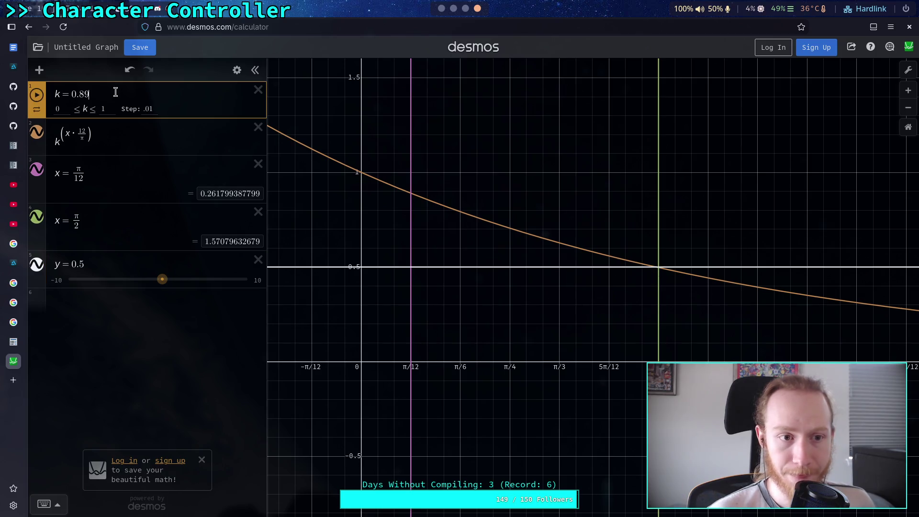
pyautogui.write('2')
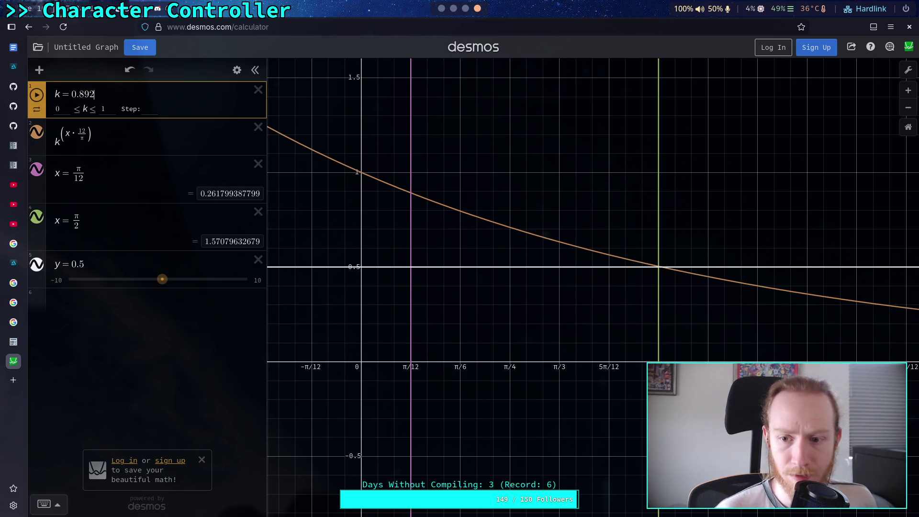
pyautogui.click(207, 349)
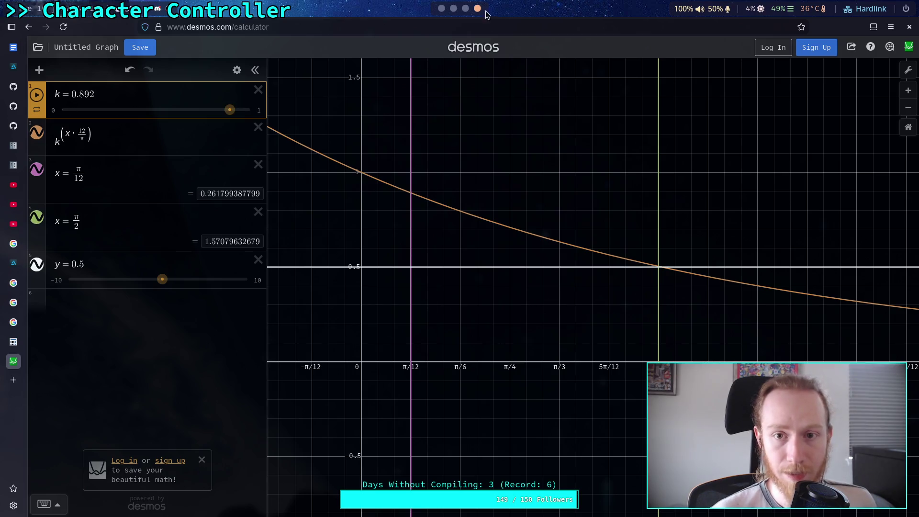
pyautogui.click(441, 9)
pyautogui.write('2')
pyautogui.hotkey('ctrl', 's')
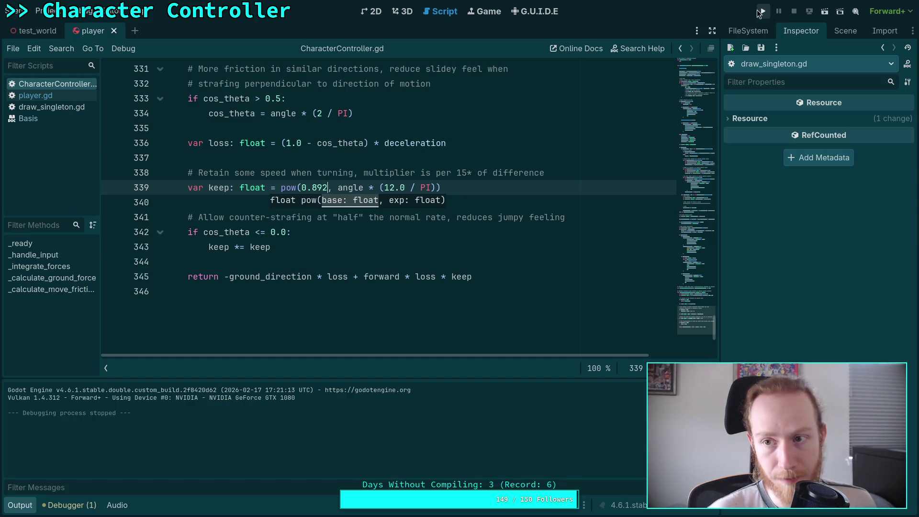
# Playtest moving and turning with the 0.892 base, then stop
pyautogui.click(762, 11)
pyautogui.press('w')
pyautogui.press('w')
pyautogui.press('w')
pyautogui.press('w')
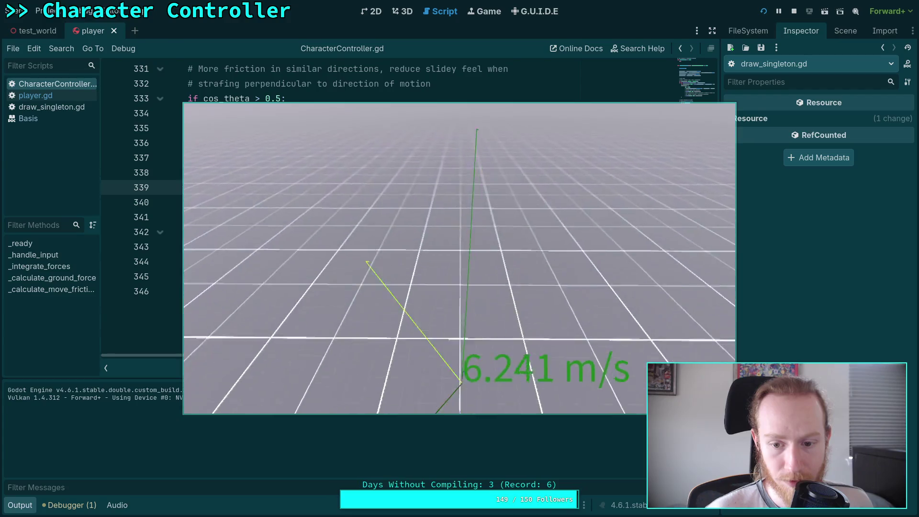
pyautogui.press('F8')
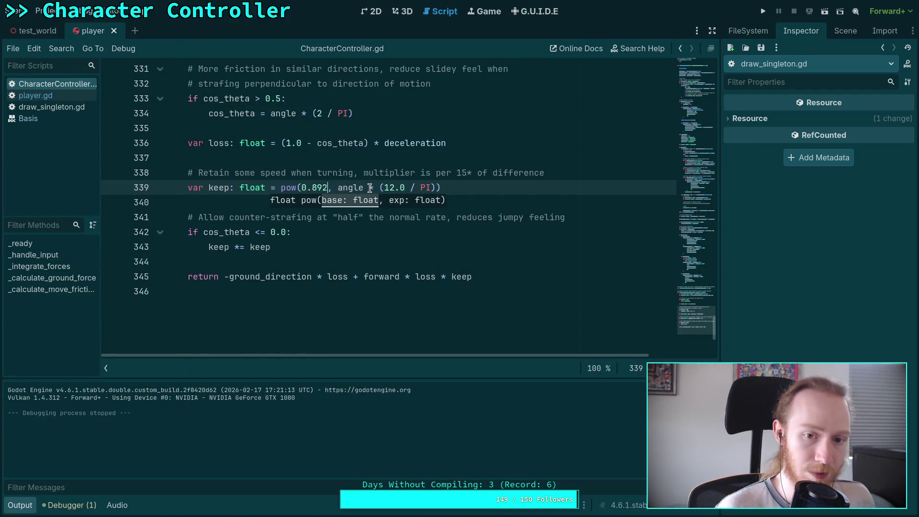
# Playtest once more, stop, and run the game with the 0.88 base
pyautogui.press('F5')
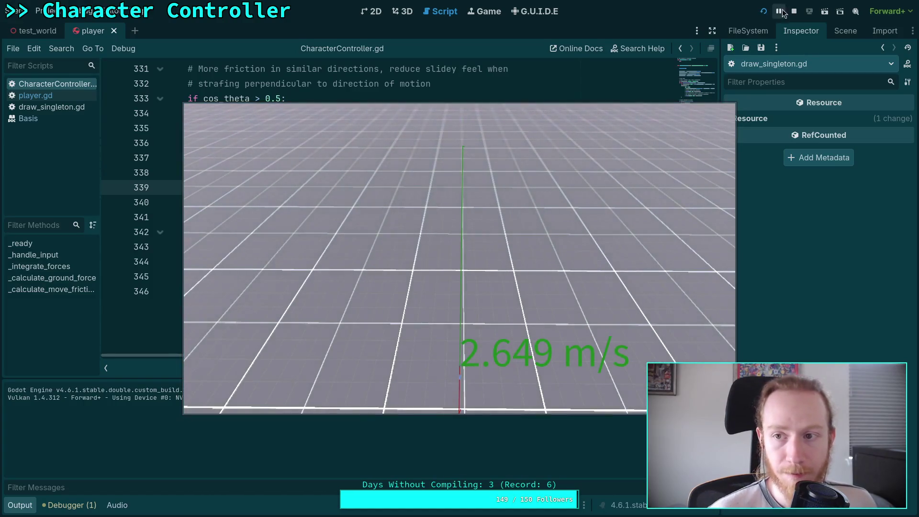
pyautogui.press('Escape')
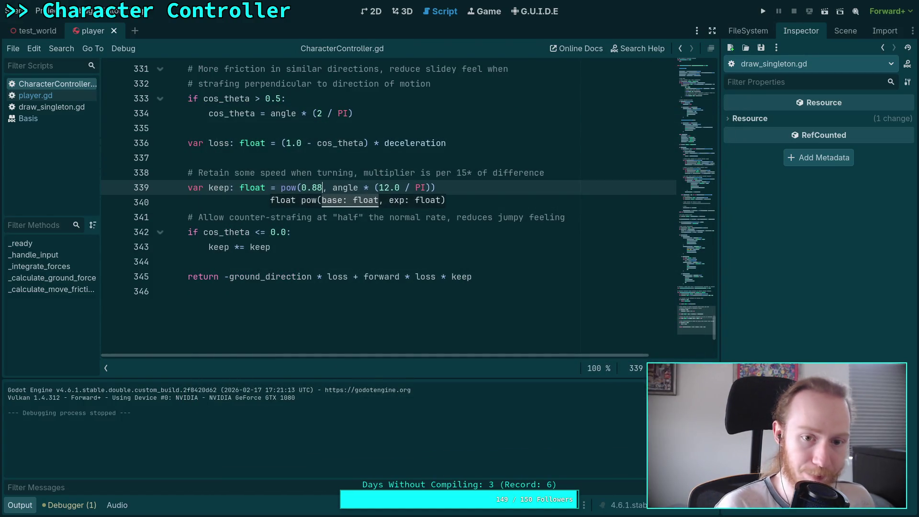
pyautogui.click(767, 13)
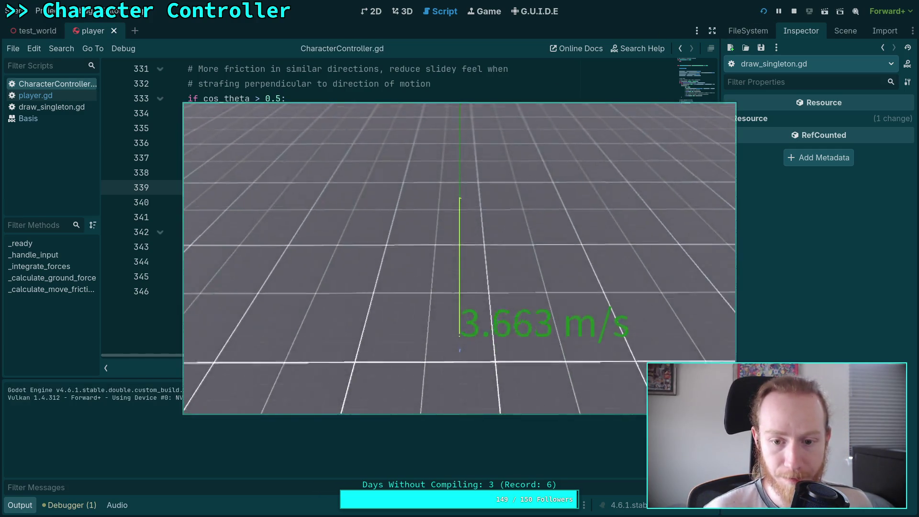
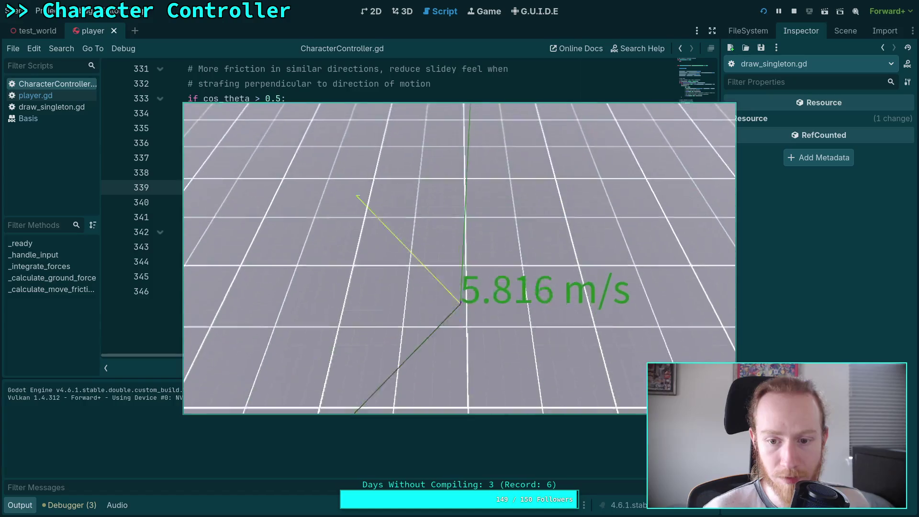
# Stop the running game and hide the Output panel to enlarge the code view
pyautogui.click(794, 11)
pyautogui.click(390, 247)
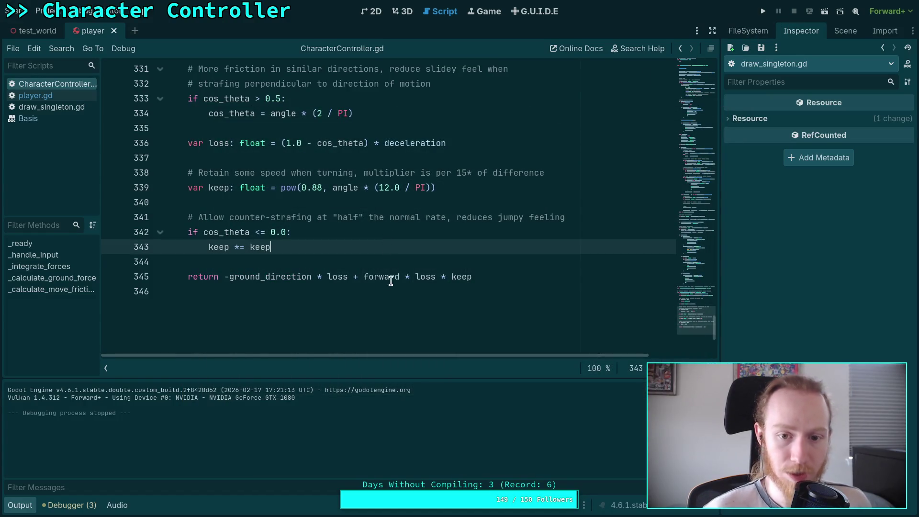
pyautogui.click(17, 507)
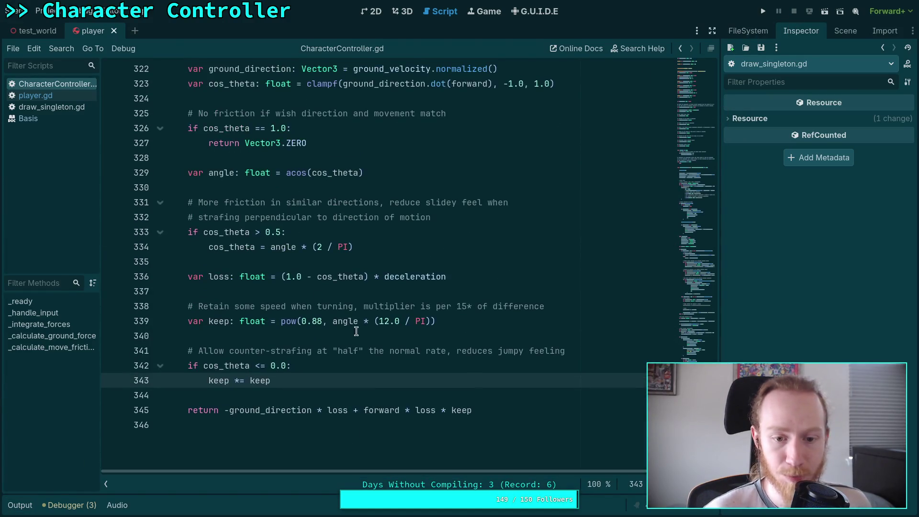
pyautogui.click(377, 342)
pyautogui.scroll(2, 475, 340)
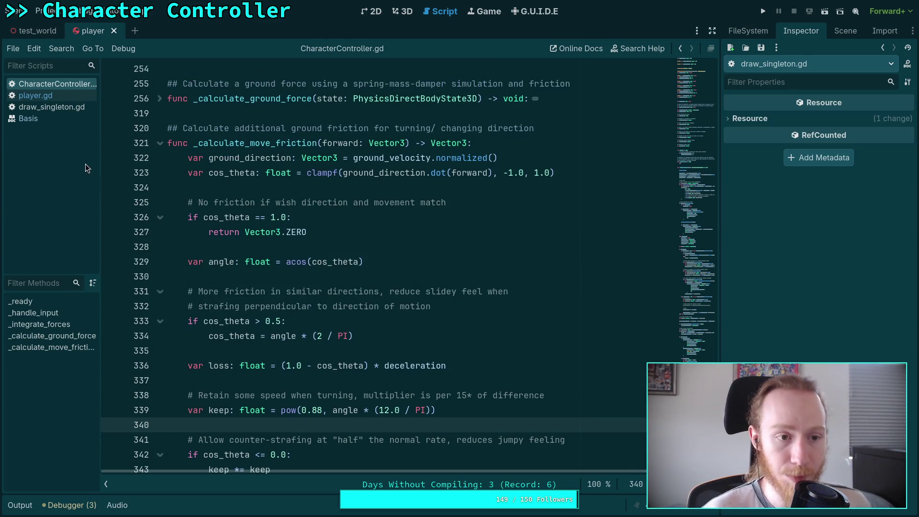
pyautogui.scroll(3, 466, 164)
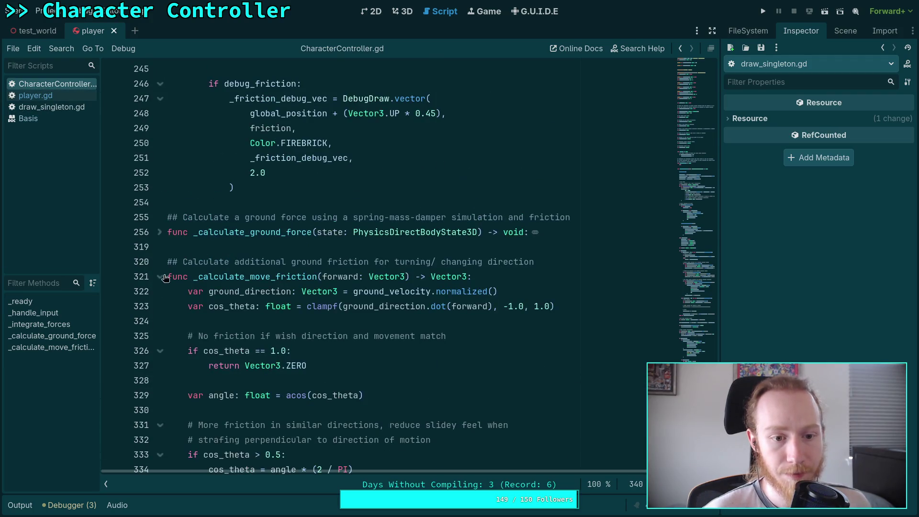
# Fold the _calculate_move_friction function and start a new playtest with F5
pyautogui.click(160, 273)
pyautogui.scroll(1, 444, 214)
pyautogui.scroll(20, 444, 214)
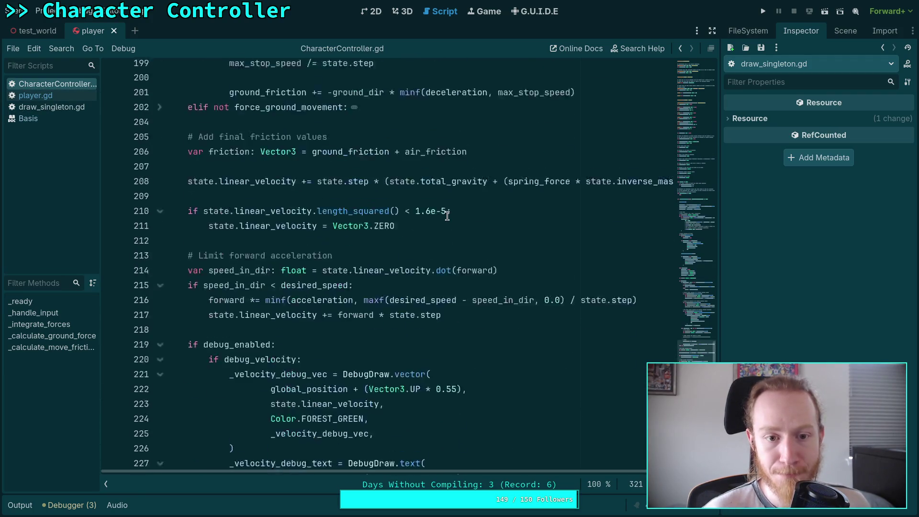
pyautogui.press('F5')
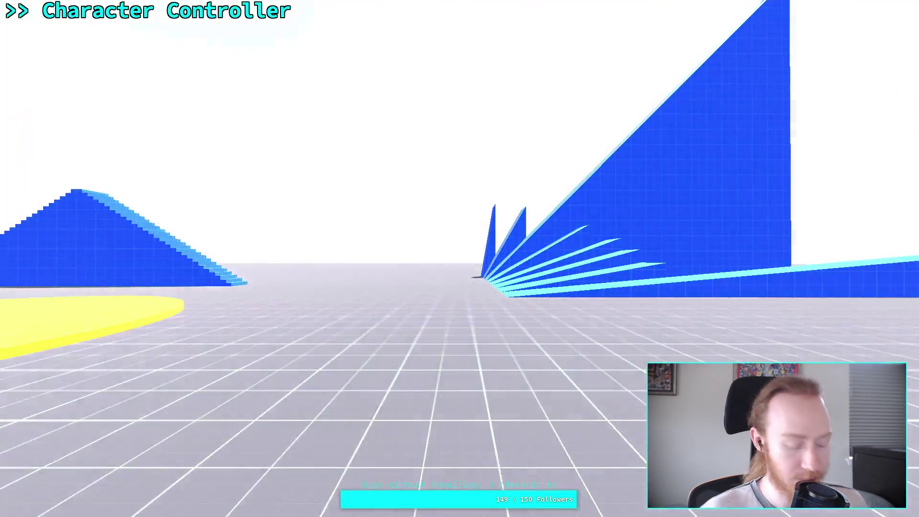
# After checking the to-do notes, drive past the blue ramps toward the red ramp in third-person view
pyautogui.press('super+3')
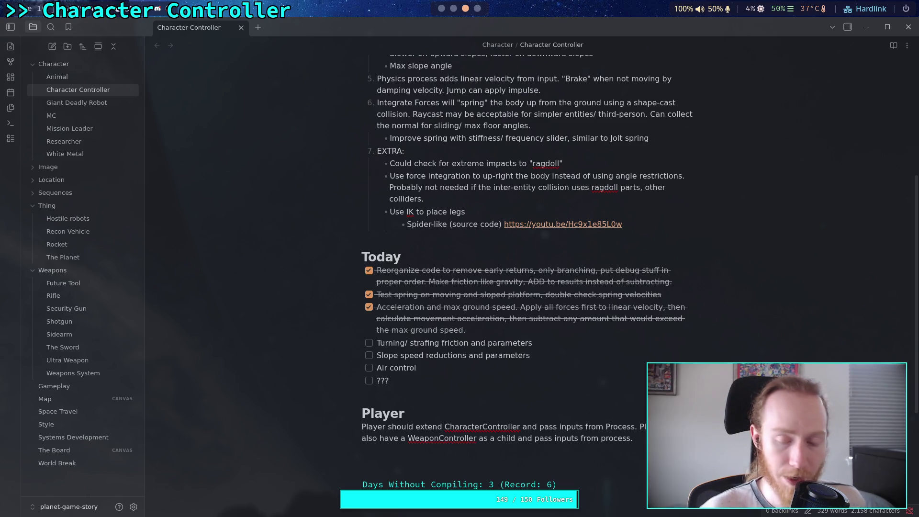
pyautogui.press('super+2')
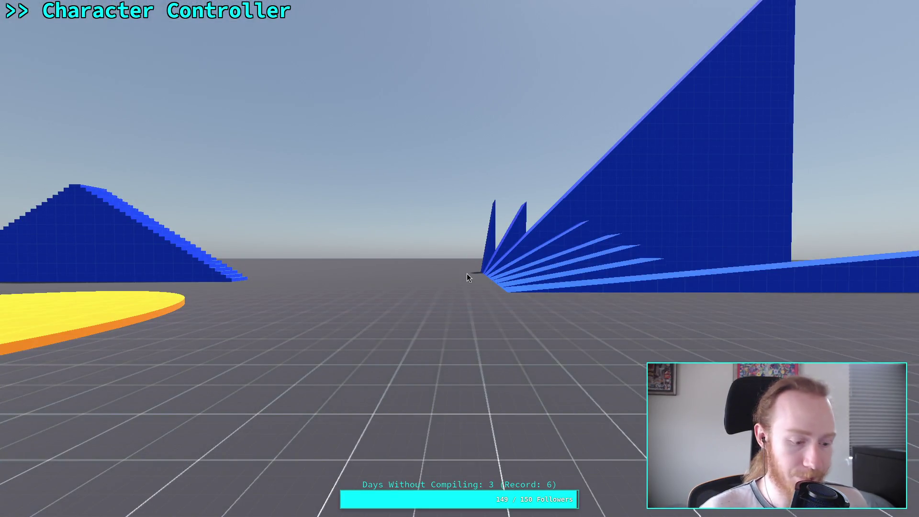
pyautogui.click(466, 274)
pyautogui.press('w')
pyautogui.press('w')
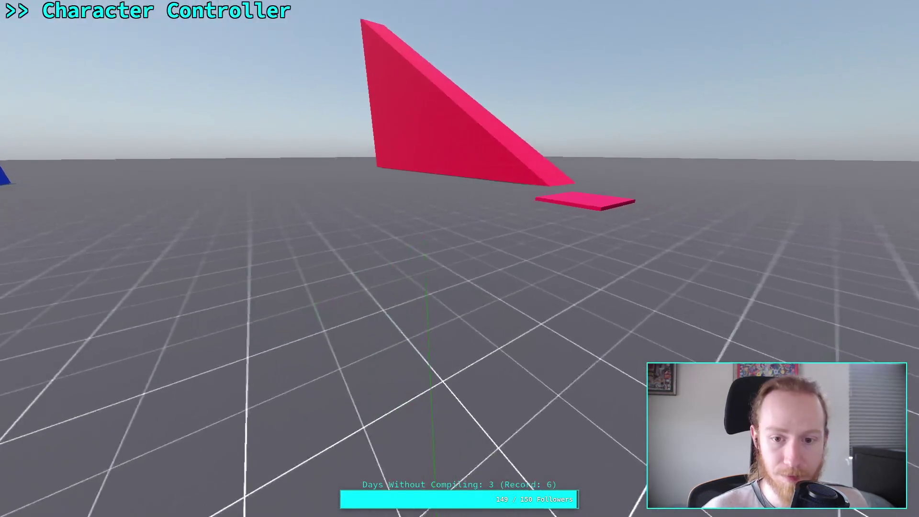
pyautogui.press('v')
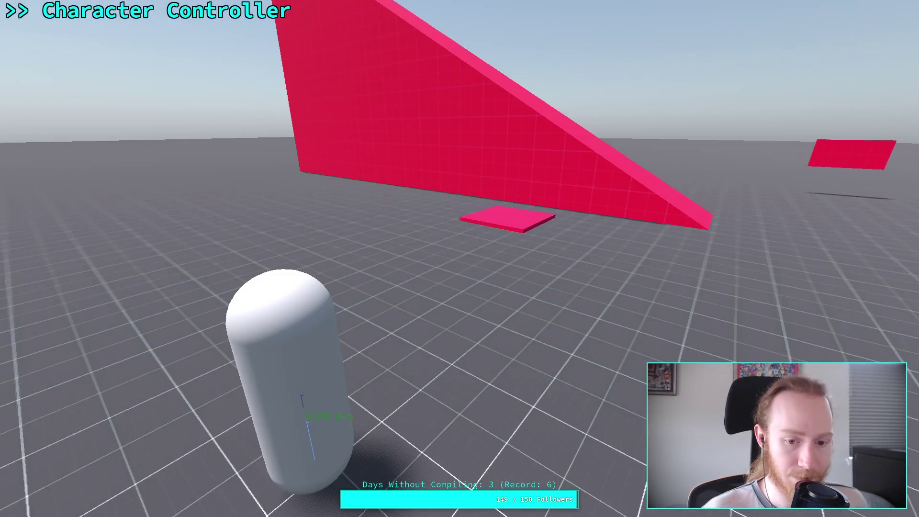
pyautogui.press('w')
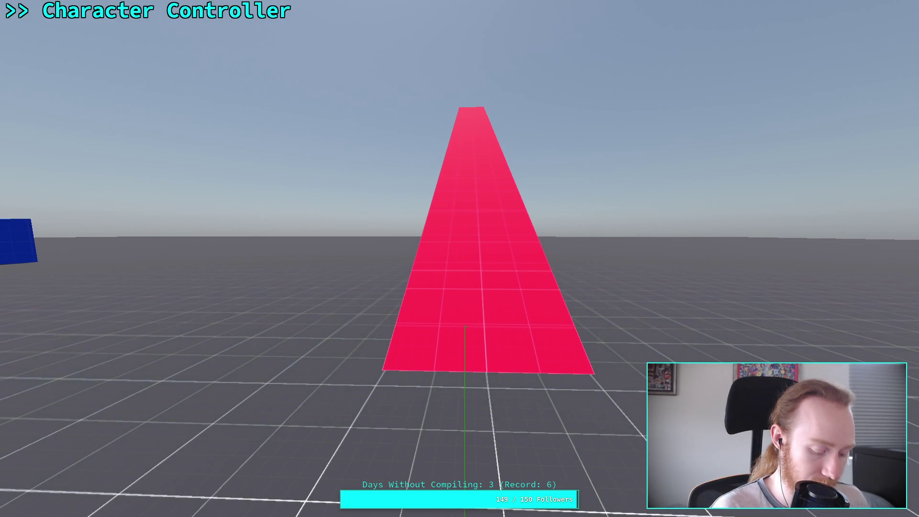
pyautogui.press('Escape')
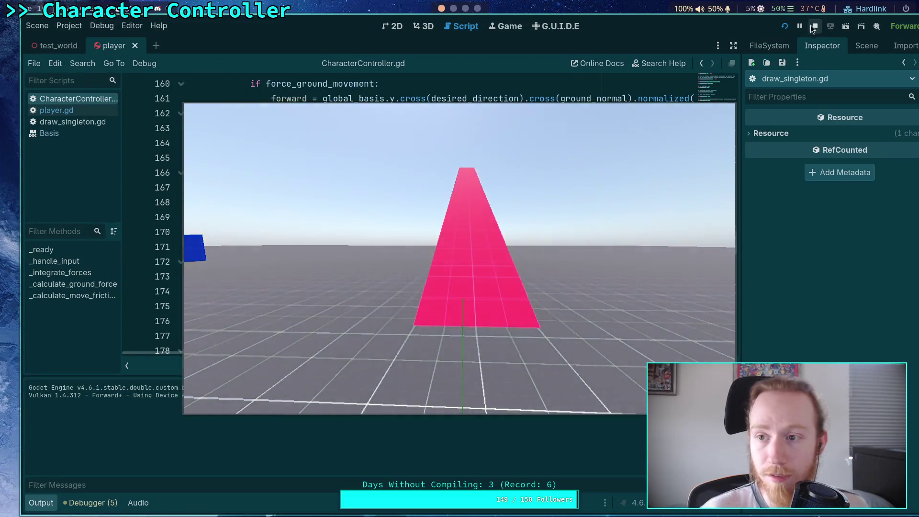
# Stop the game, hide the Output panel and unfold _calculate_move_friction
pyautogui.click(814, 26)
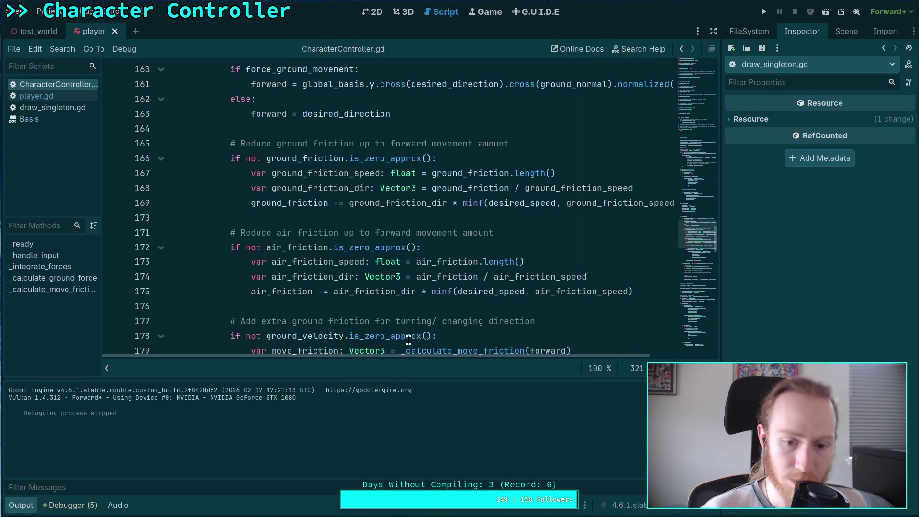
pyautogui.scroll(-12, 339, 294)
pyautogui.scroll(-2, 339, 293)
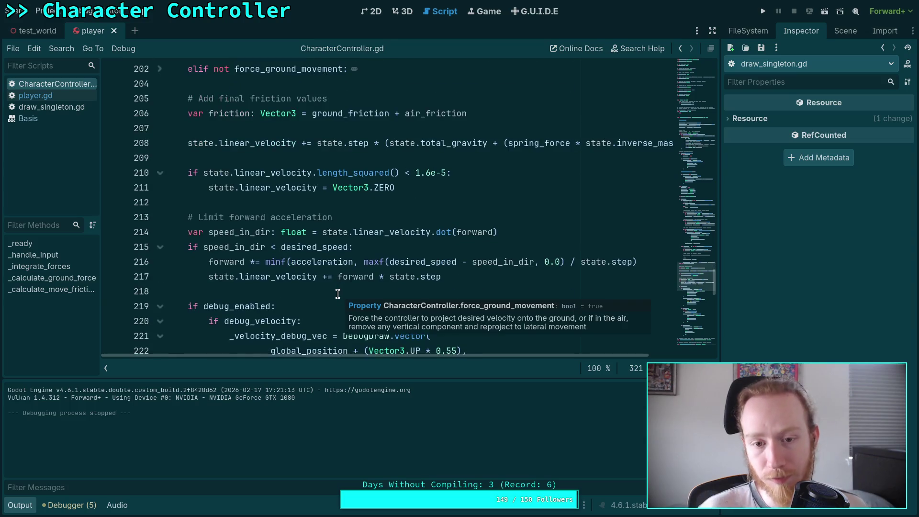
pyautogui.click(8, 507)
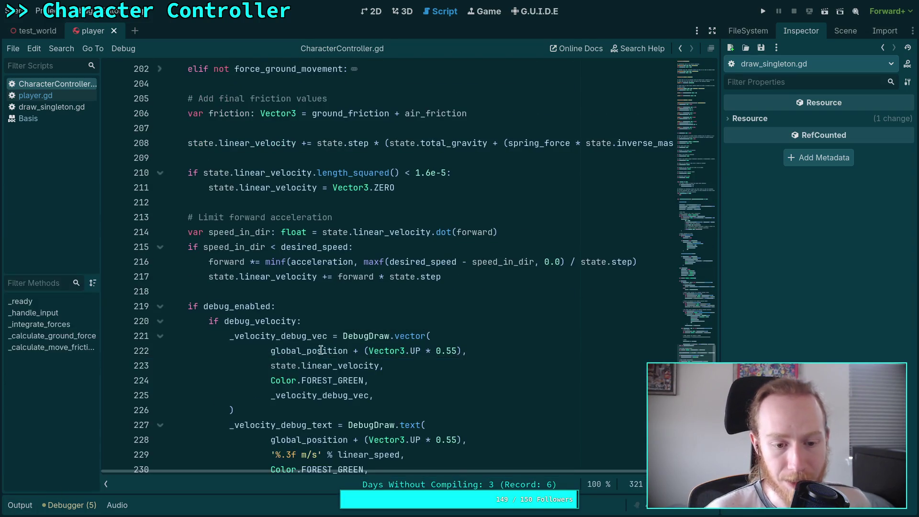
pyautogui.scroll(-12, 340, 314)
pyautogui.click(159, 366)
pyautogui.scroll(-20, 156, 376)
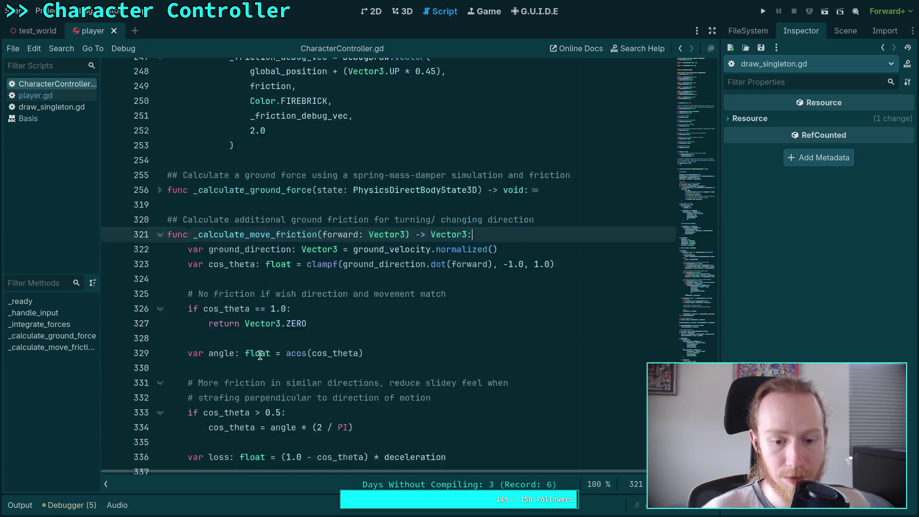
# Change the keep multiplier base on line 339 from 0.88 to 0.67 and run the project
pyautogui.doubleClick(315, 277)
pyautogui.write('67')
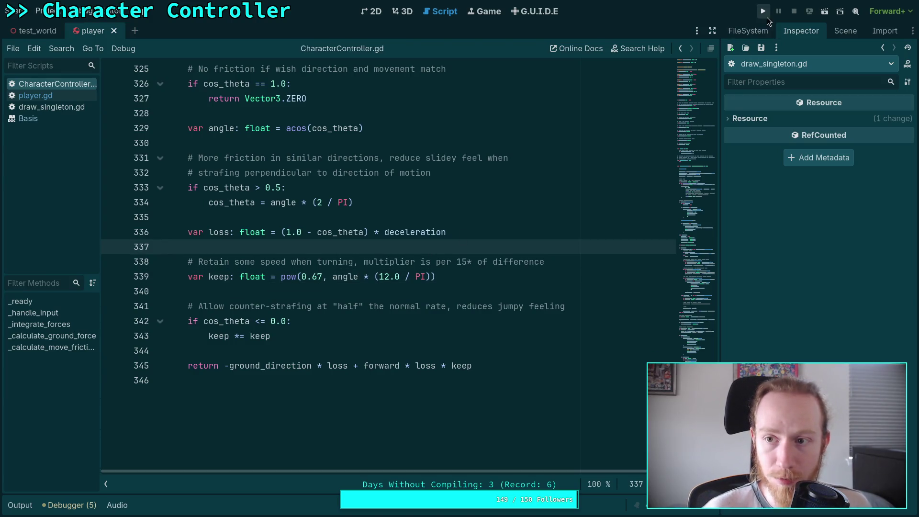
pyautogui.click(763, 11)
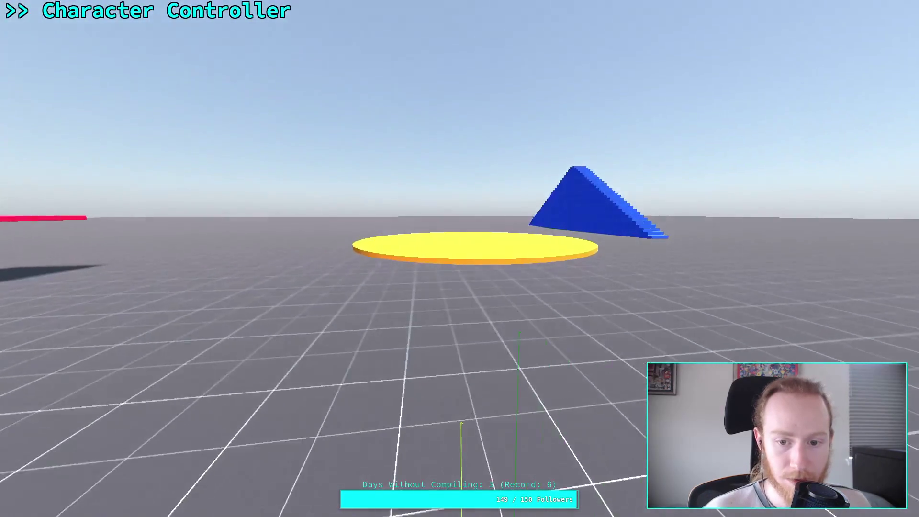
# Jump onto the small pink platform, then strafe and back away from the pink ramp
pyautogui.press('w')
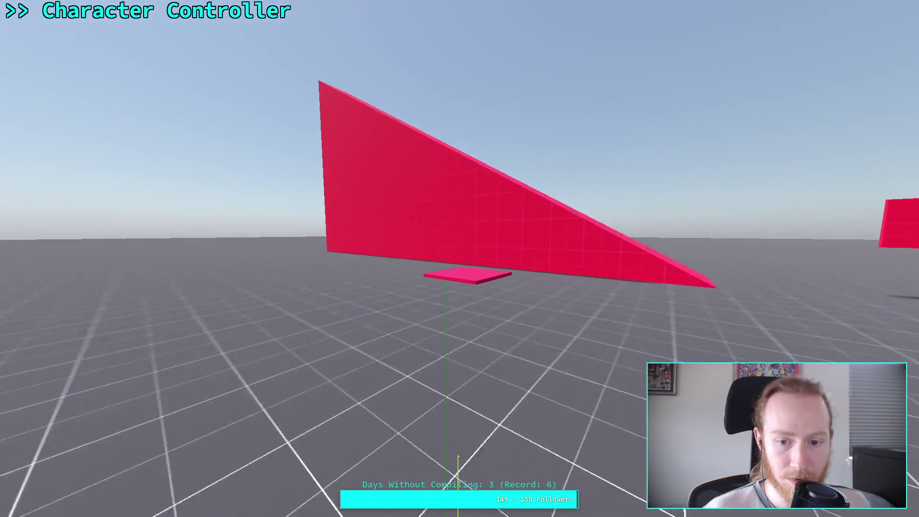
pyautogui.press('space')
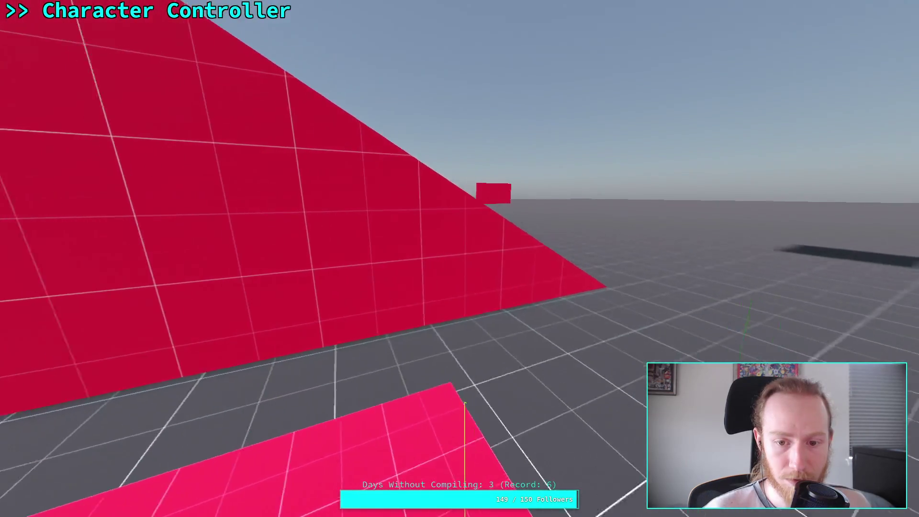
pyautogui.press('s')
pyautogui.press('d')
pyautogui.press('s')
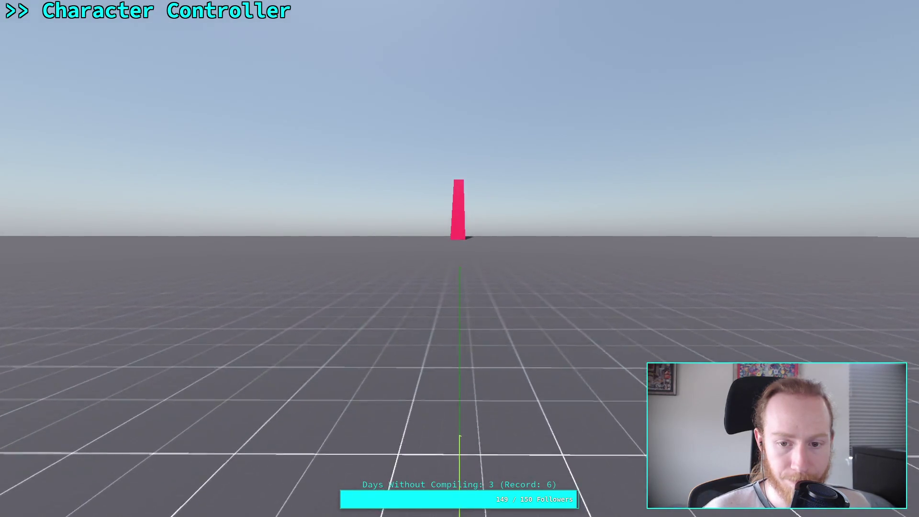
# Turn toward the blue ramp, jump over the shapes, then exit fullscreen and stop the game
pyautogui.press('Right')
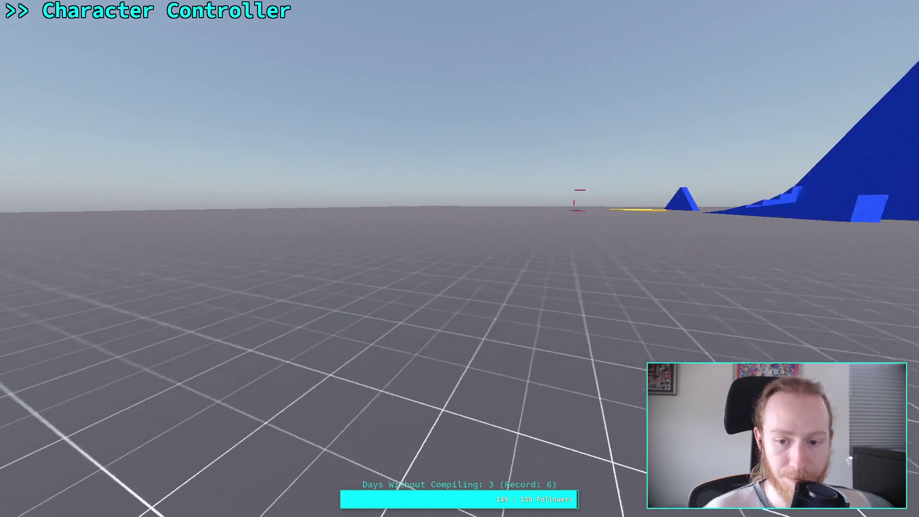
pyautogui.press('Left')
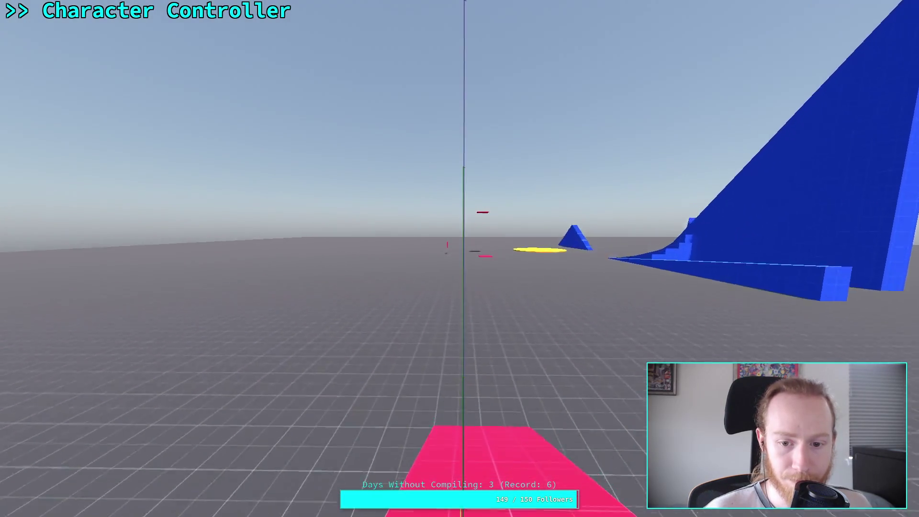
pyautogui.press('Up')
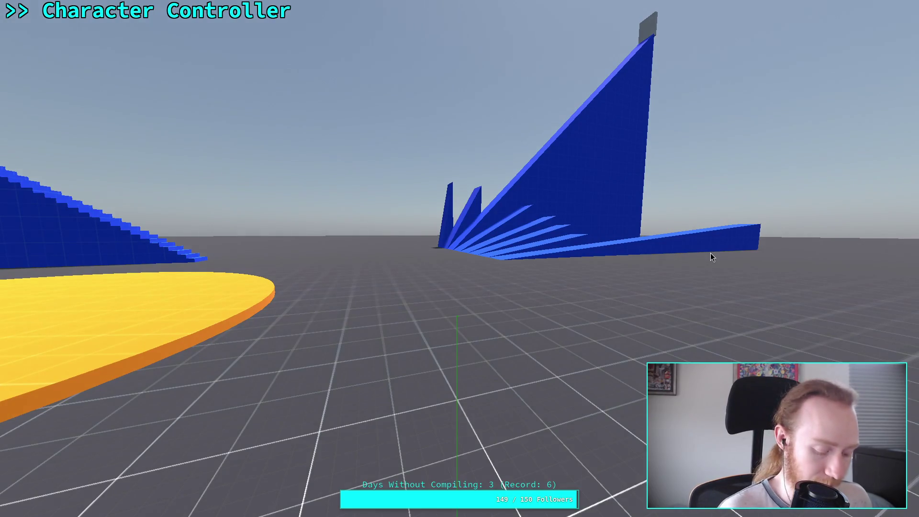
pyautogui.press('F11')
pyautogui.click(815, 26)
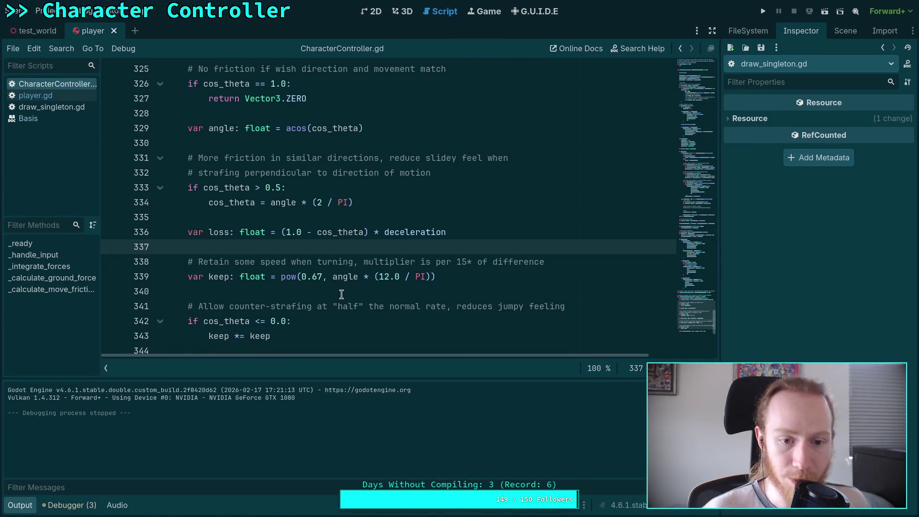
# Open player.gd from the Player hierarchy and save it with max_speed at 5.35
pyautogui.click(345, 293)
pyautogui.scroll(20, 240, 240)
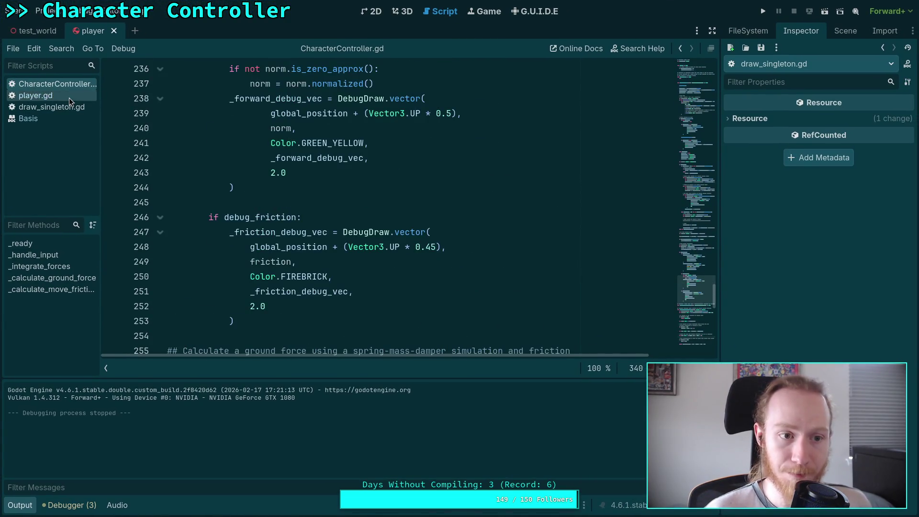
pyautogui.click(846, 30)
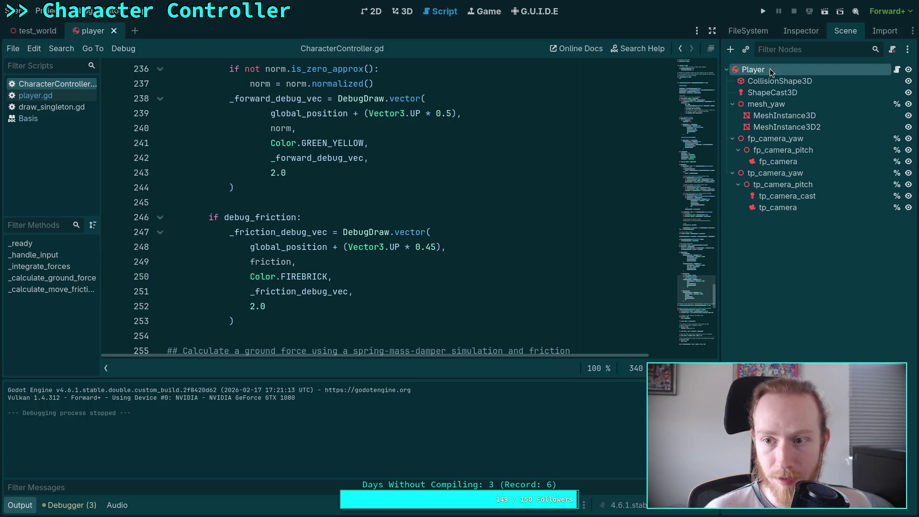
pyautogui.scroll(10, 521, 206)
pyautogui.click(43, 95)
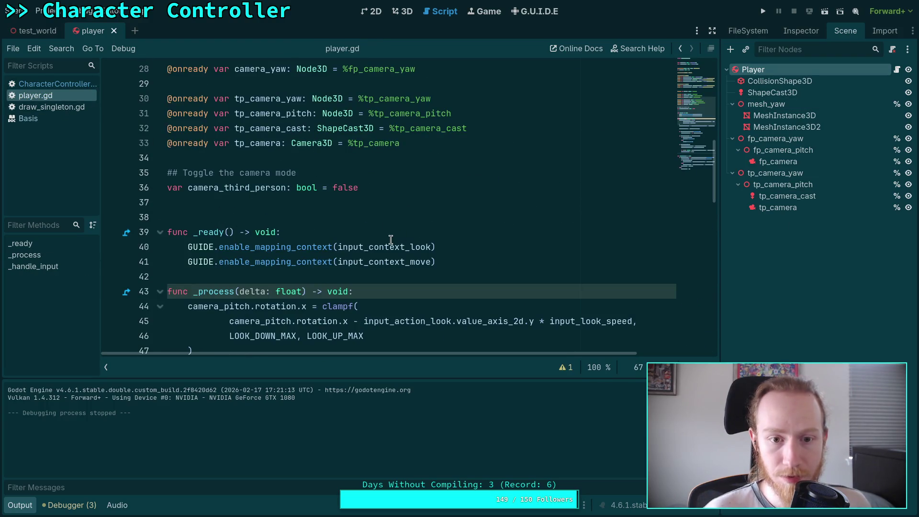
pyautogui.scroll(9, 391, 239)
pyautogui.click(295, 192)
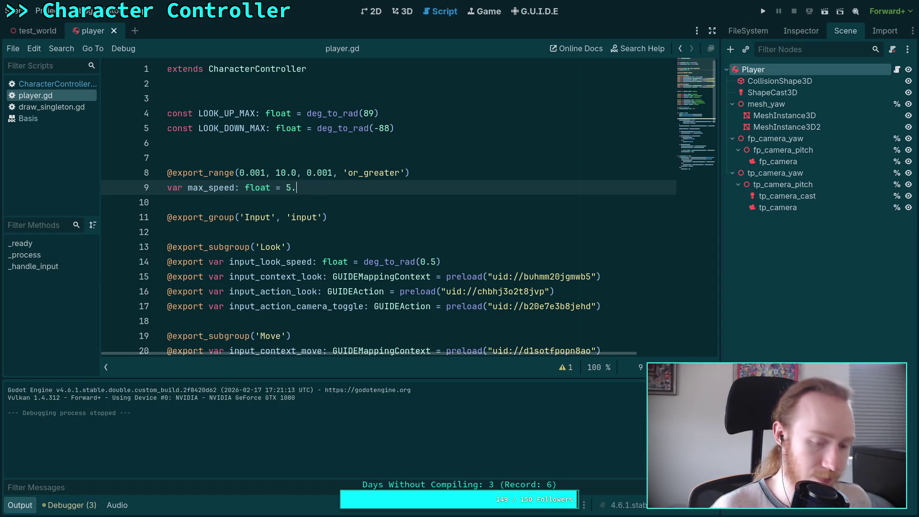
pyautogui.hotkey('ctrl', 's')
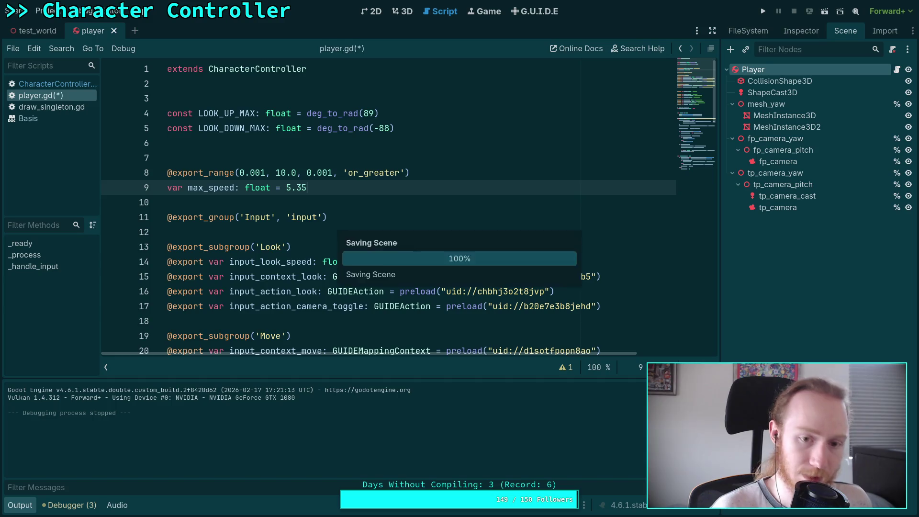
# Switch to CharacterController.gd and show the Player's exported properties in the Inspector
pyautogui.scroll(-5, 421, 266)
pyautogui.click(25, 255)
pyautogui.scroll(6, 410, 261)
pyautogui.click(52, 83)
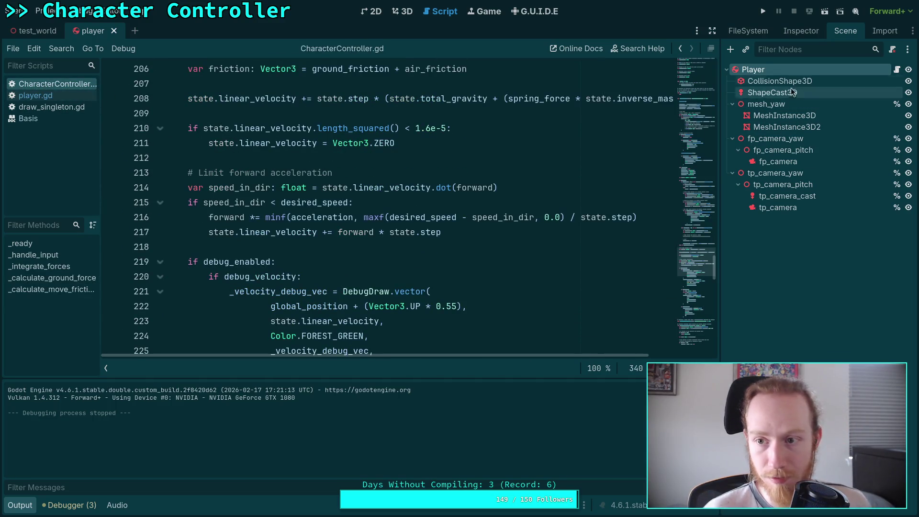
pyautogui.click(801, 30)
pyautogui.moveTo(679, 97); pyautogui.dragTo(688, 75)
pyautogui.scroll(-5, 375, 199)
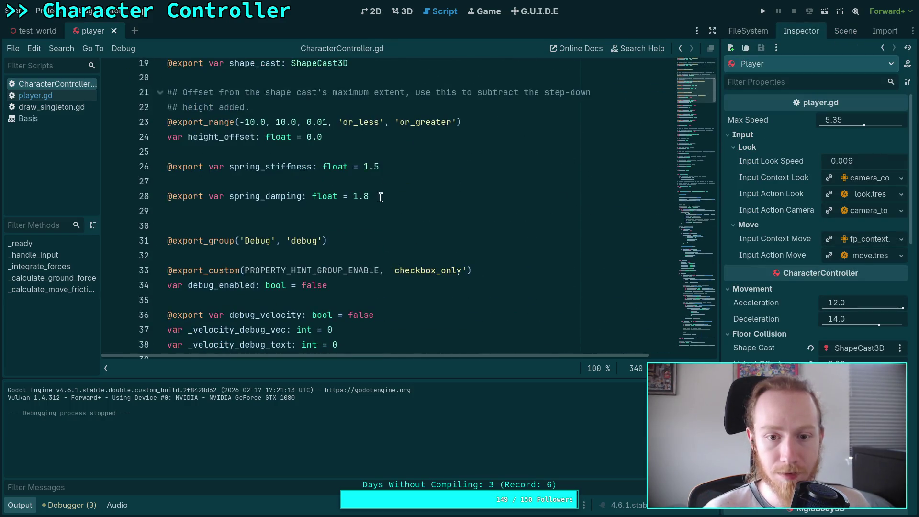
pyautogui.scroll(4, 398, 177)
pyautogui.scroll(4, 397, 177)
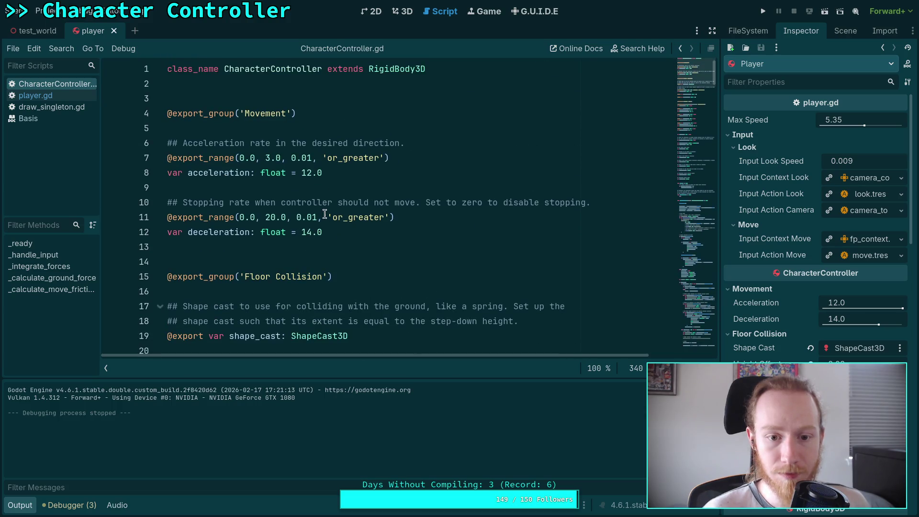
# Change acceleration from 12.0 to 16.0 and deceleration from 14.0 to 18.0, then start a playtest
pyautogui.moveTo(312, 179); pyautogui.dragTo(306, 174)
pyautogui.moveTo(312, 233); pyautogui.dragTo(307, 232)
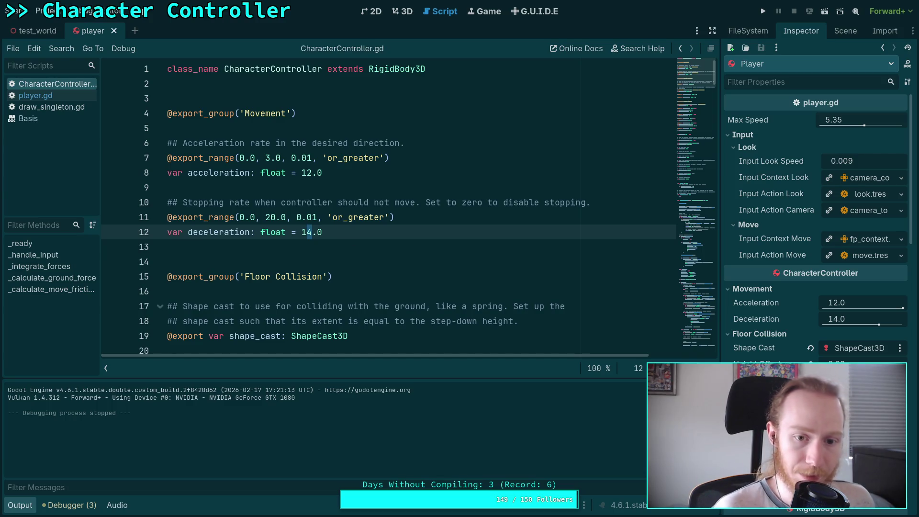
pyautogui.click(312, 172)
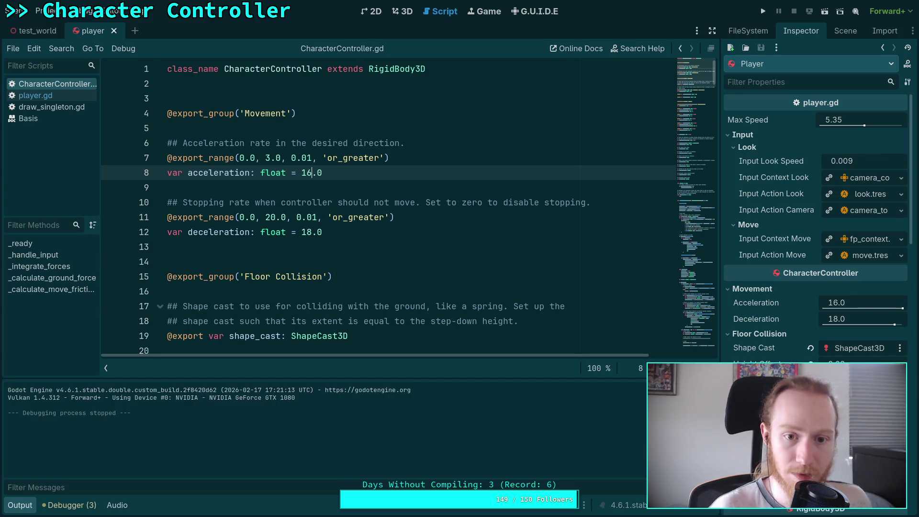
pyautogui.press('F5')
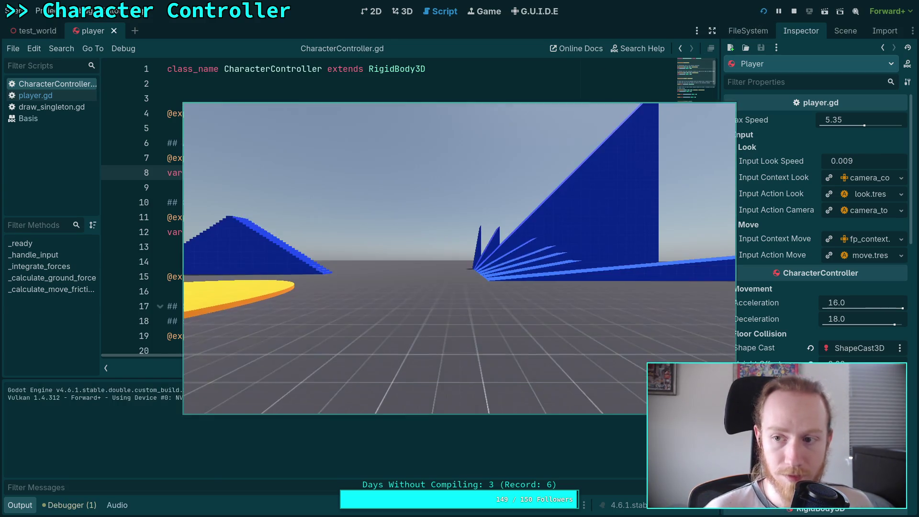
pyautogui.click(793, 11)
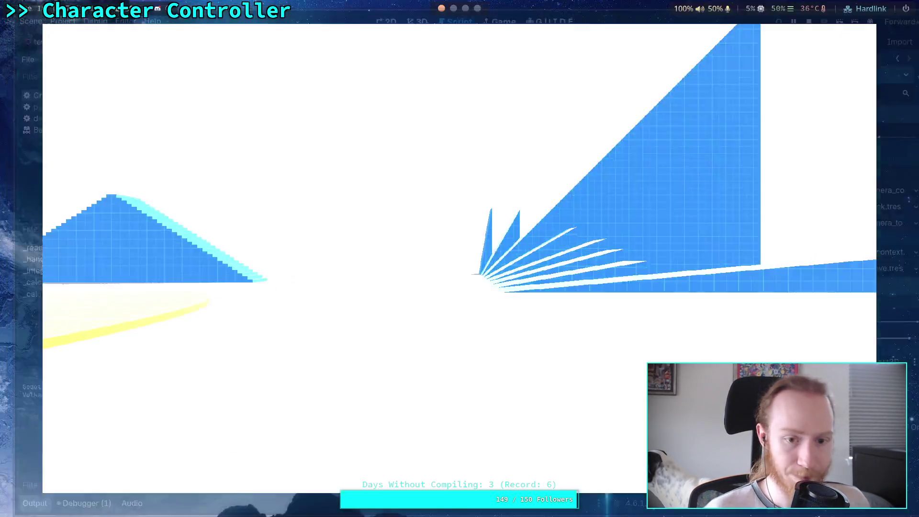
pyautogui.press('w')
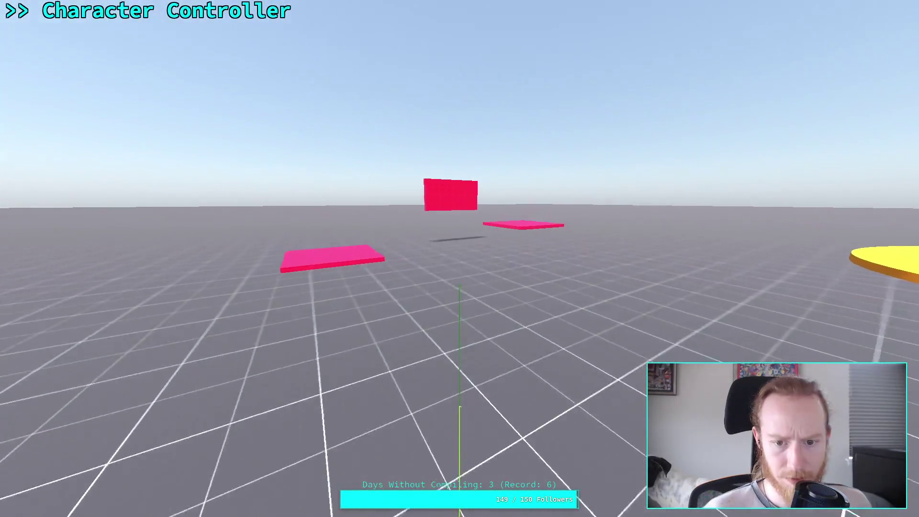
pyautogui.press('w')
pyautogui.press('s')
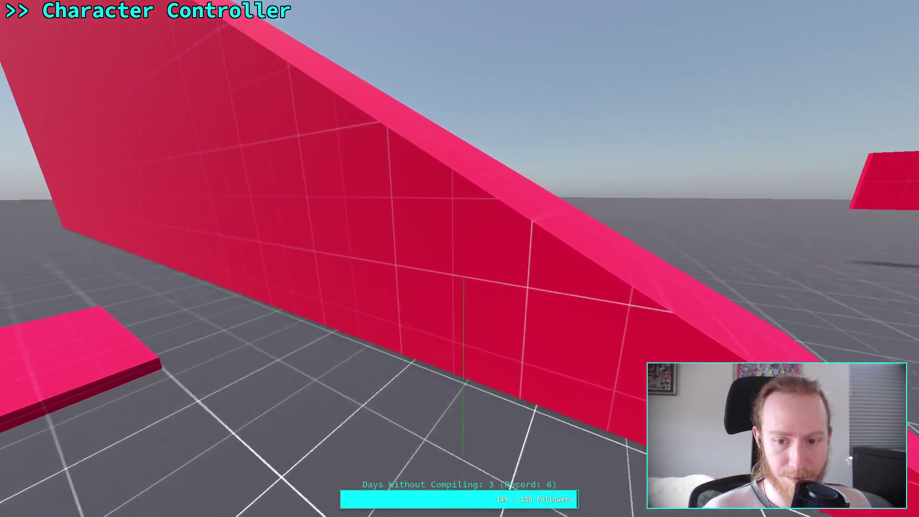
pyautogui.press('s')
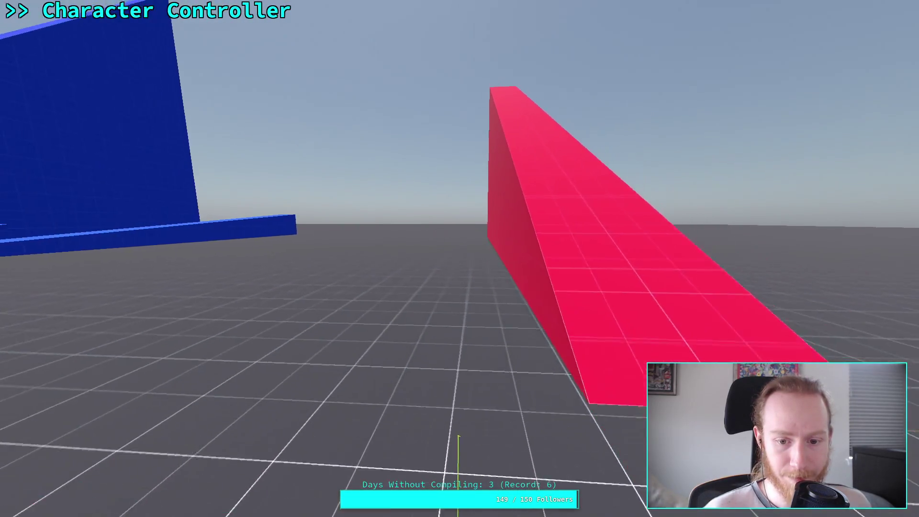
pyautogui.press('s')
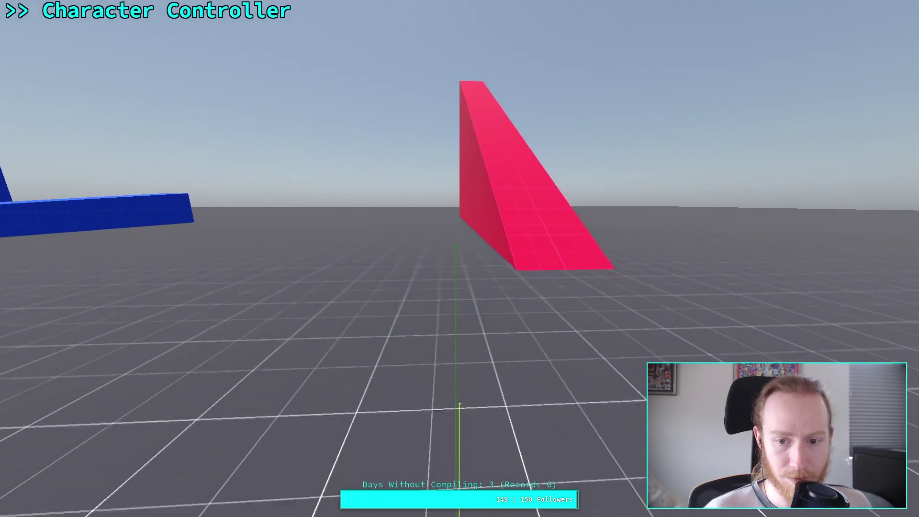
pyautogui.press('s')
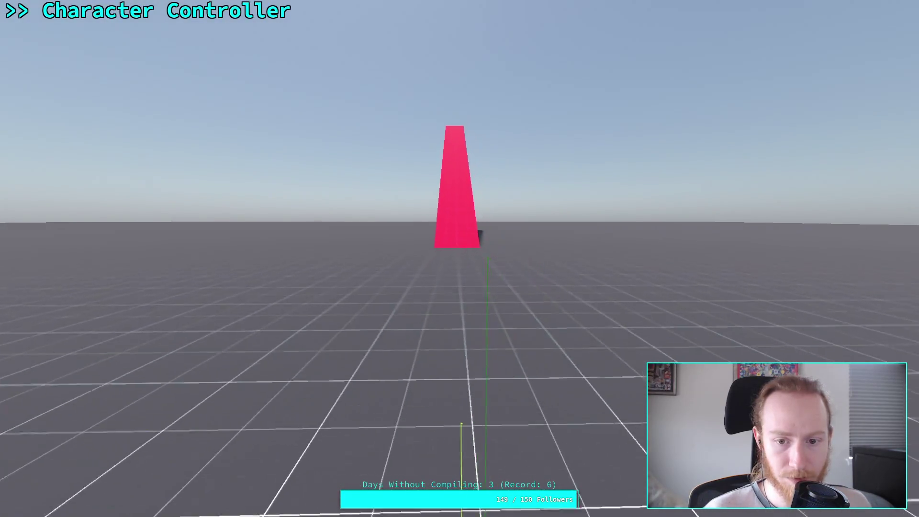
pyautogui.press('s')
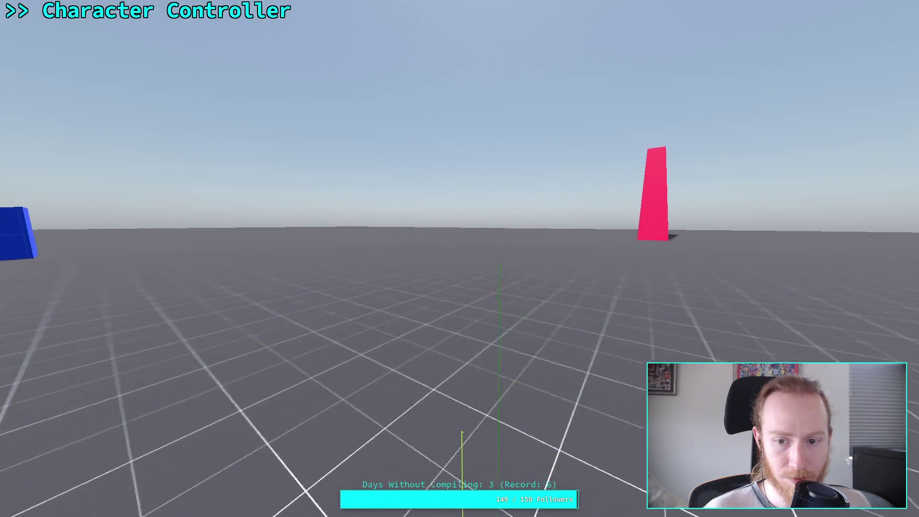
pyautogui.press('s')
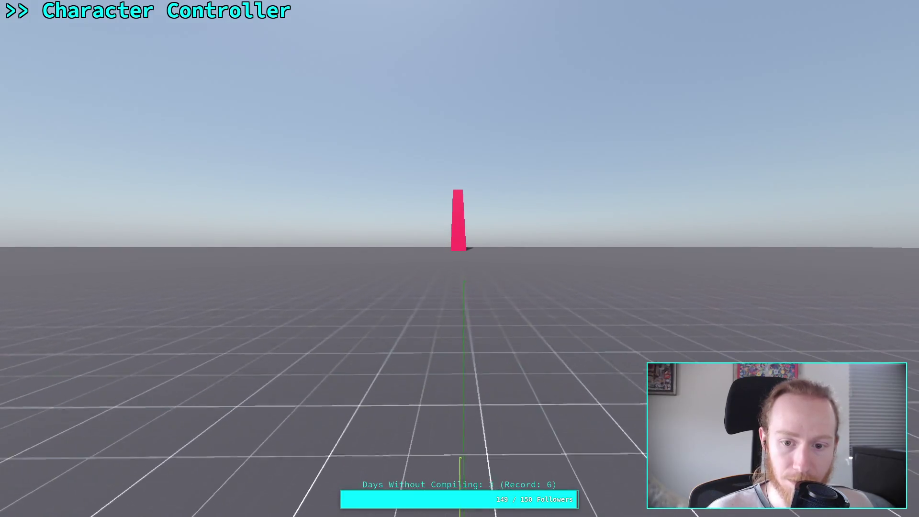
pyautogui.press('w')
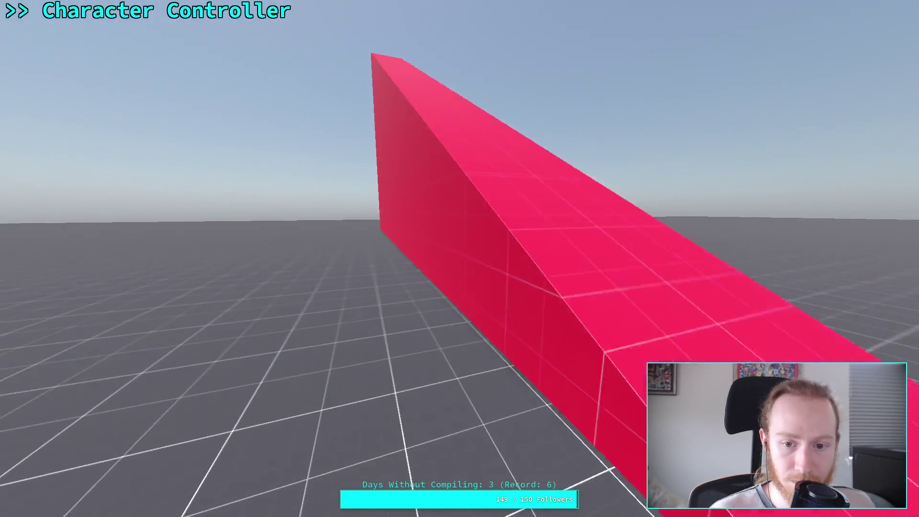
pyautogui.press('s')
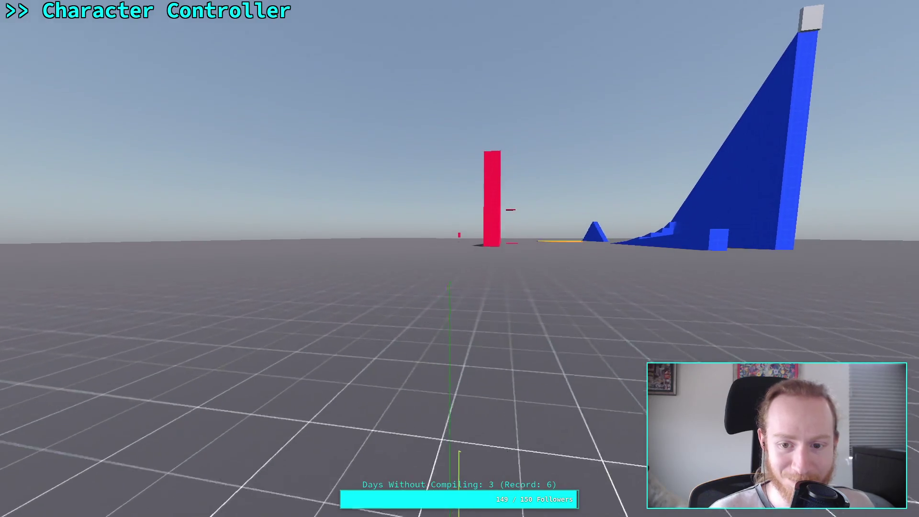
pyautogui.press('w')
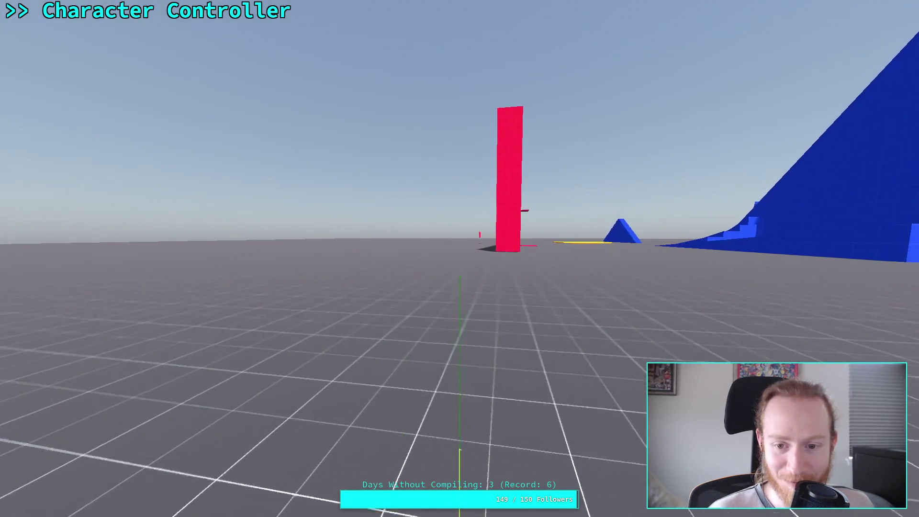
pyautogui.press('w')
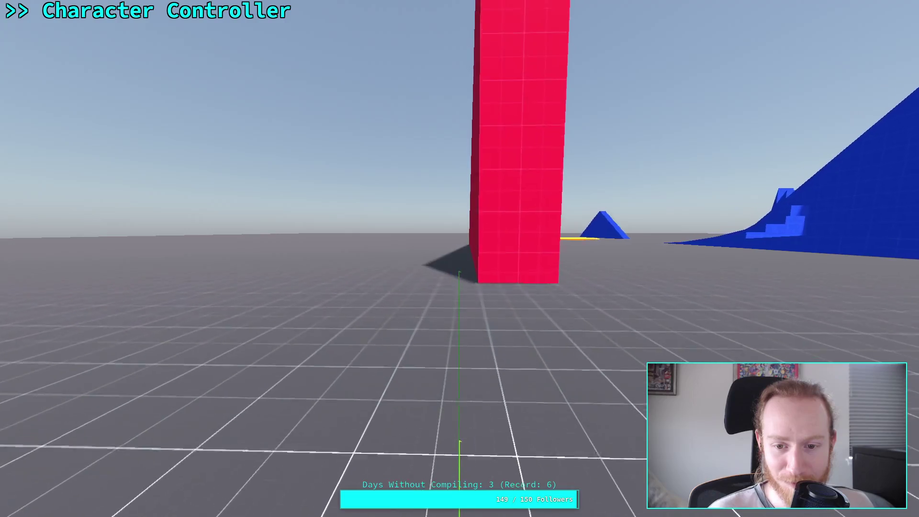
pyautogui.press('w')
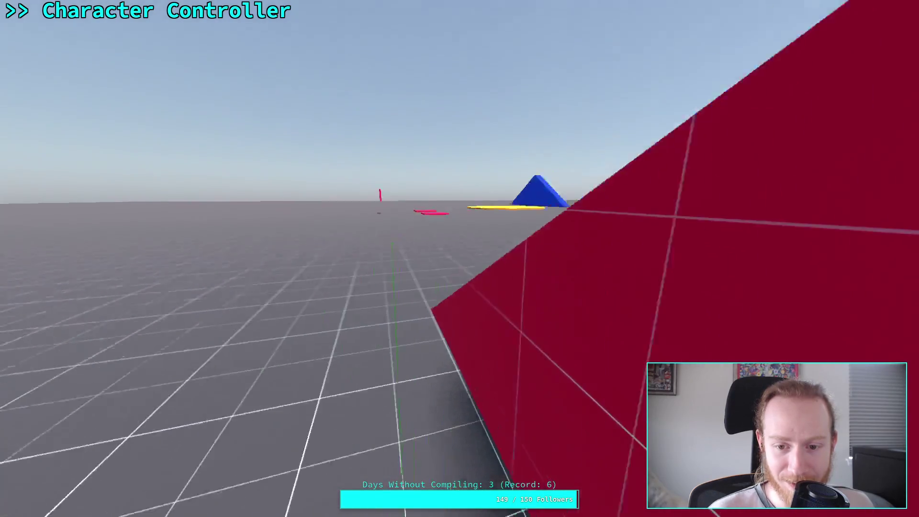
pyautogui.press('r')
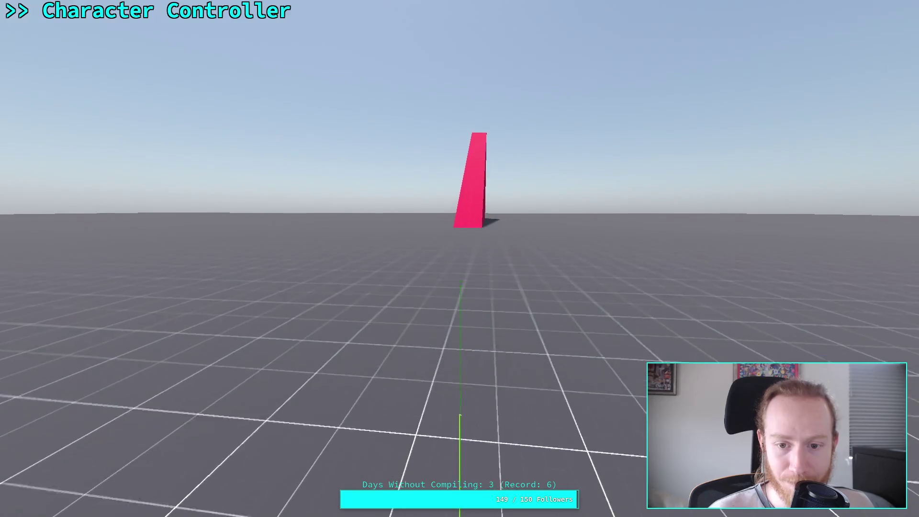
pyautogui.press('w')
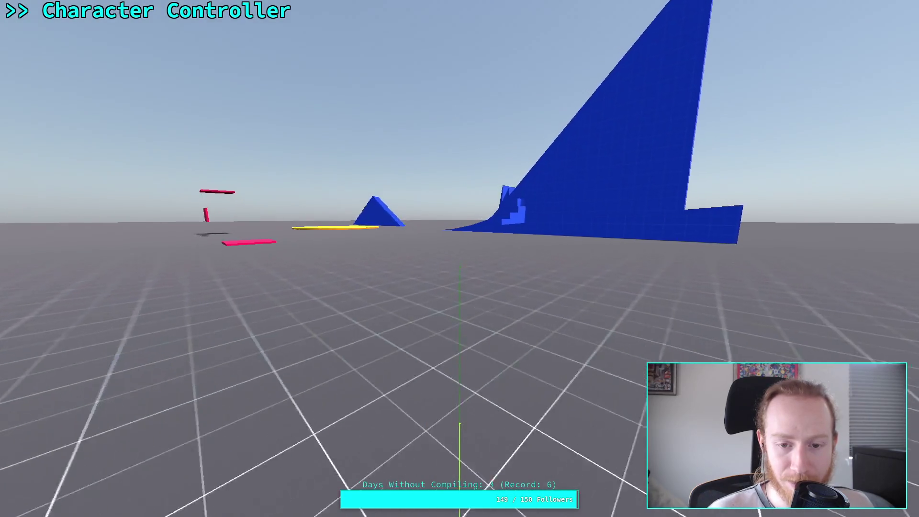
pyautogui.press('w')
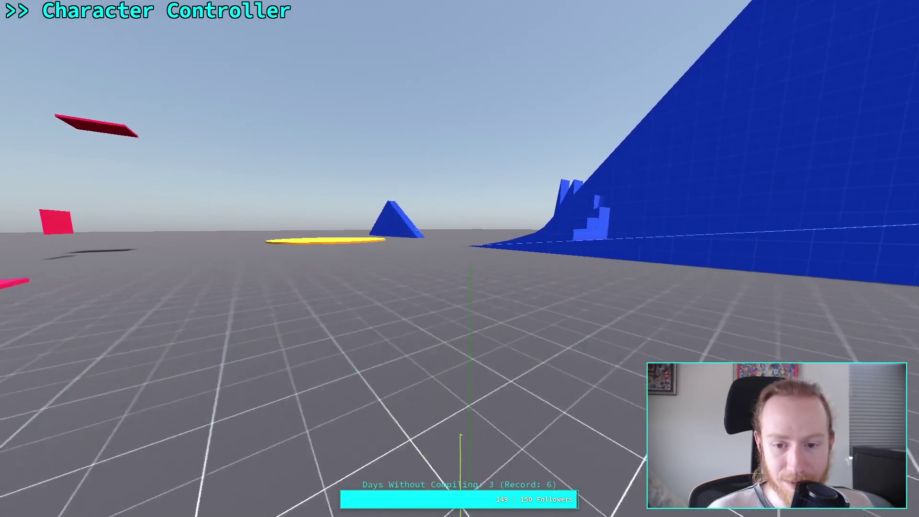
pyautogui.press('w')
pyautogui.press('r')
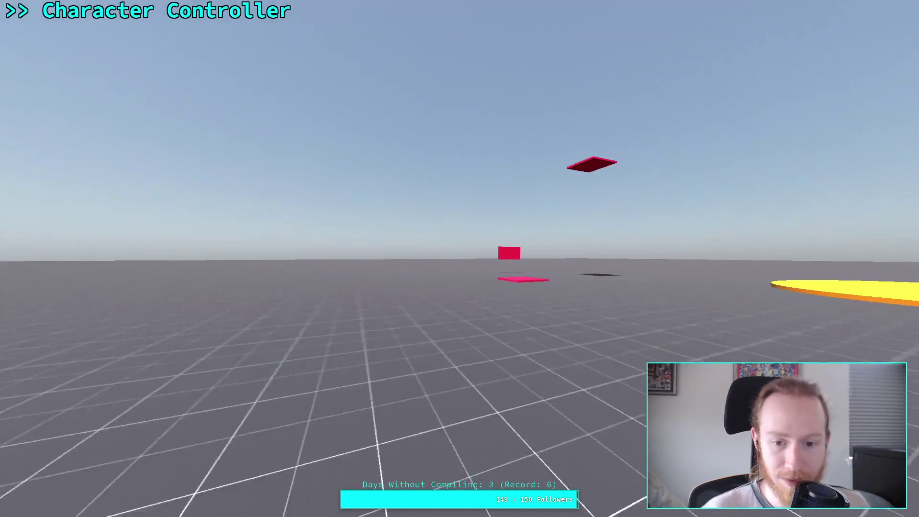
pyautogui.press('w')
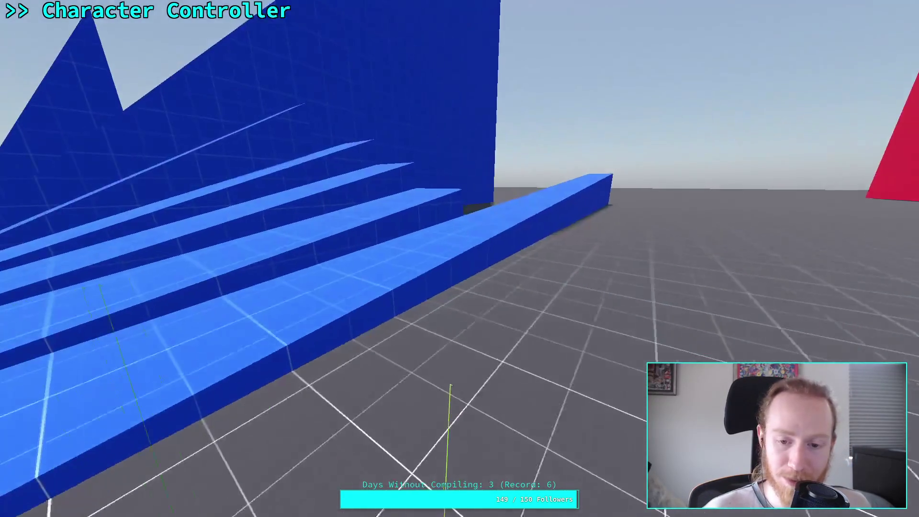
pyautogui.press('w')
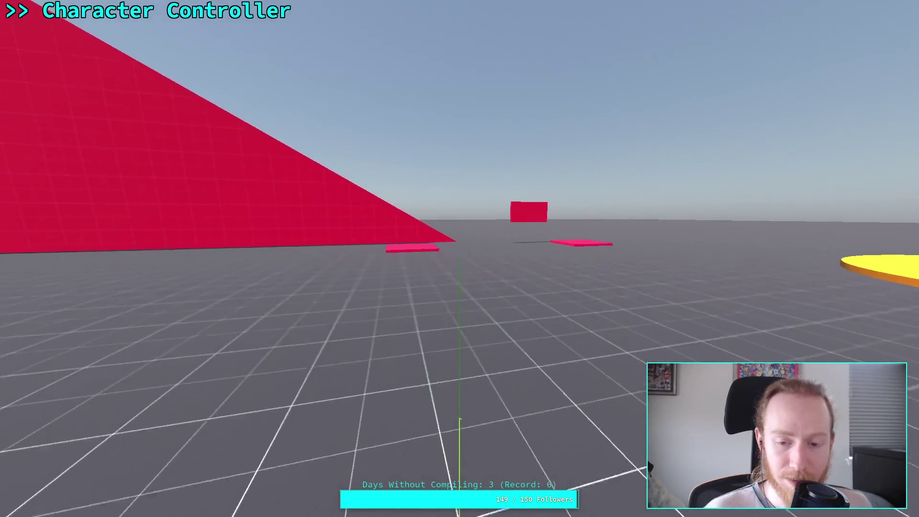
pyautogui.press('Escape')
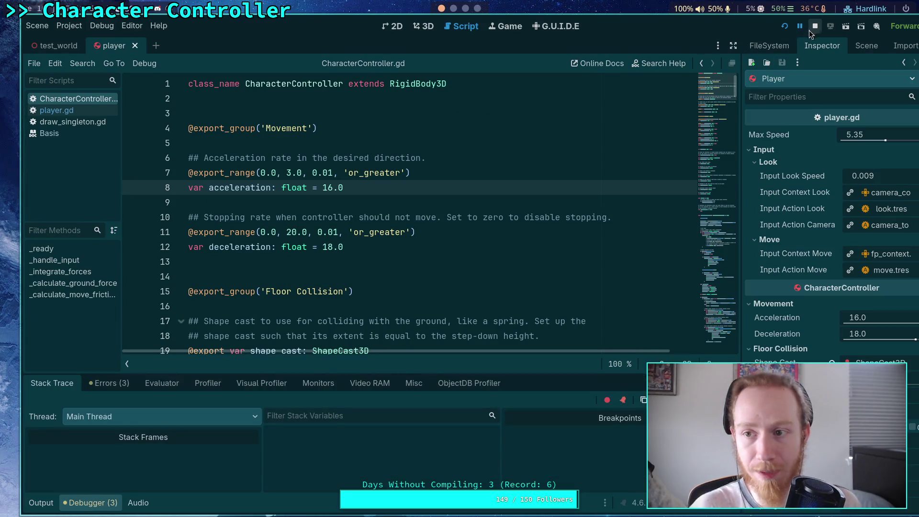
# Stop the game, hide the debugger output, and scroll through CharacterController.gd to line 108
pyautogui.click(813, 27)
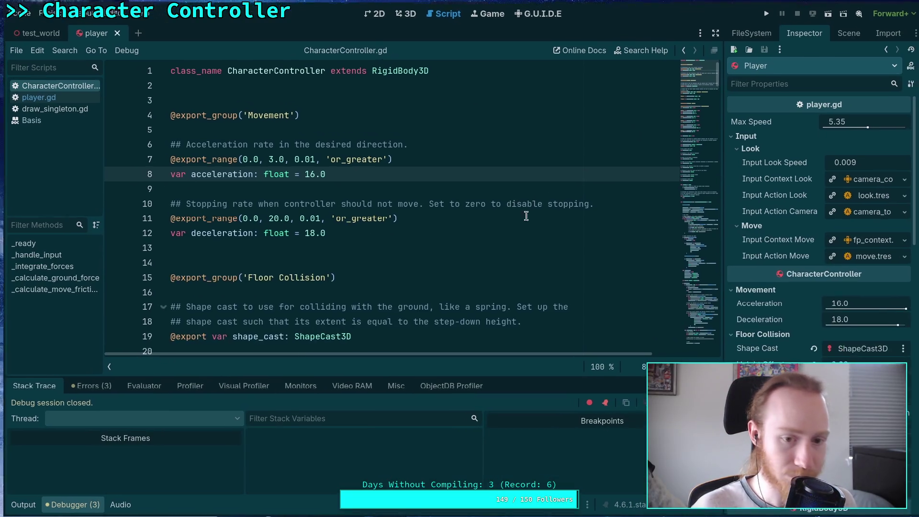
pyautogui.click(448, 261)
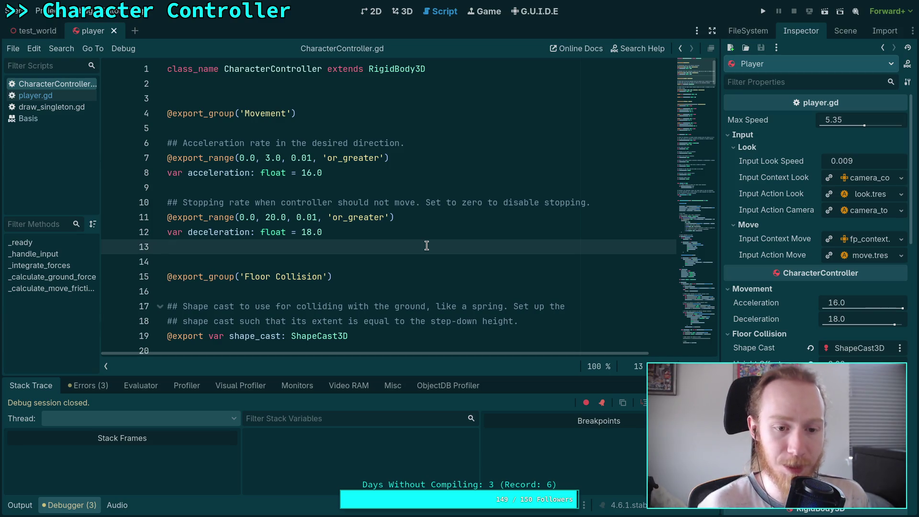
pyautogui.click(62, 506)
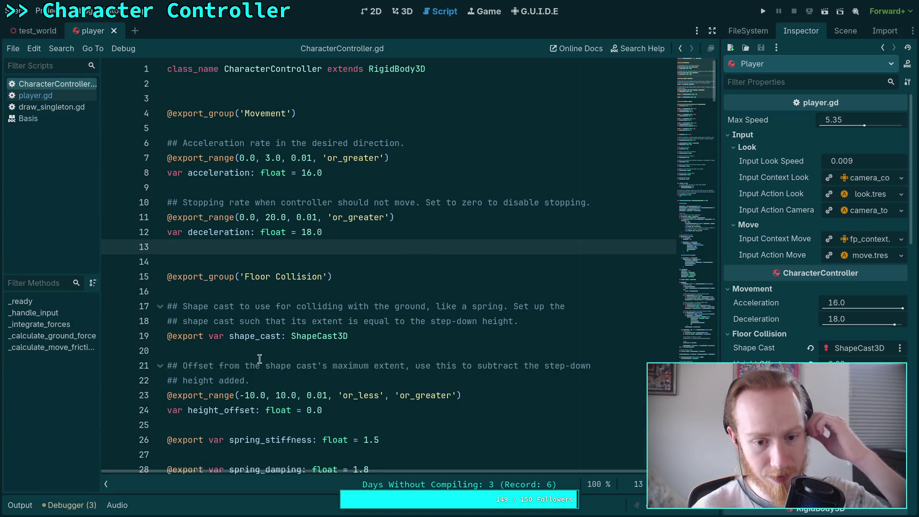
pyautogui.click(276, 351)
pyautogui.scroll(-5, 354, 344)
pyautogui.scroll(5, 354, 343)
pyautogui.click(317, 252)
pyautogui.scroll(-5, 341, 256)
pyautogui.scroll(-20, 342, 256)
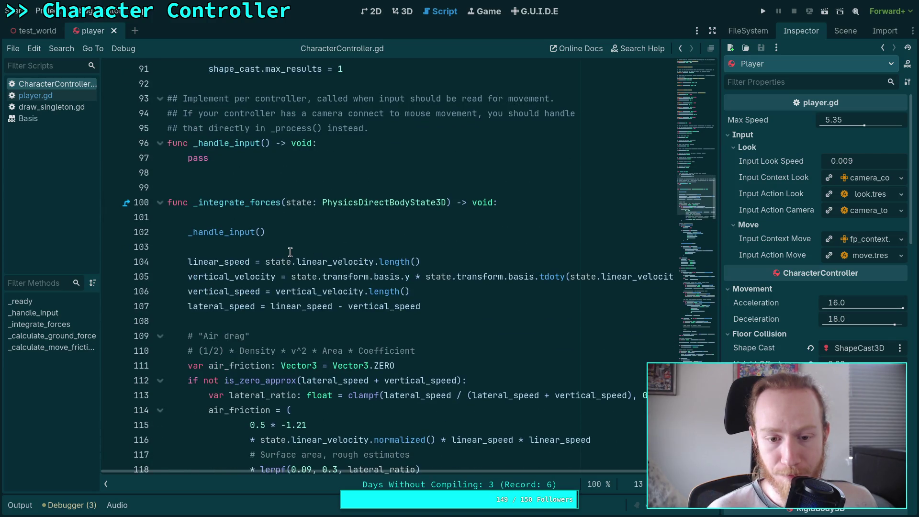
pyautogui.scroll(-2, 290, 249)
pyautogui.click(288, 235)
pyautogui.scroll(-4, 287, 234)
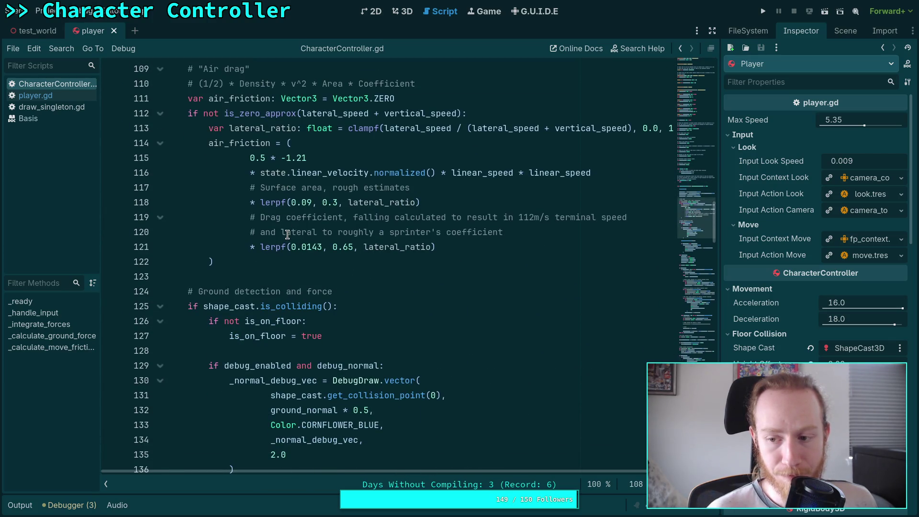
# Review the Character Controller notes in another workspace, then return to the script
pyautogui.press('super+4')
pyautogui.press('super+2')
pyautogui.press('super+4')
pyautogui.press('super+1')
pyautogui.press('super+3')
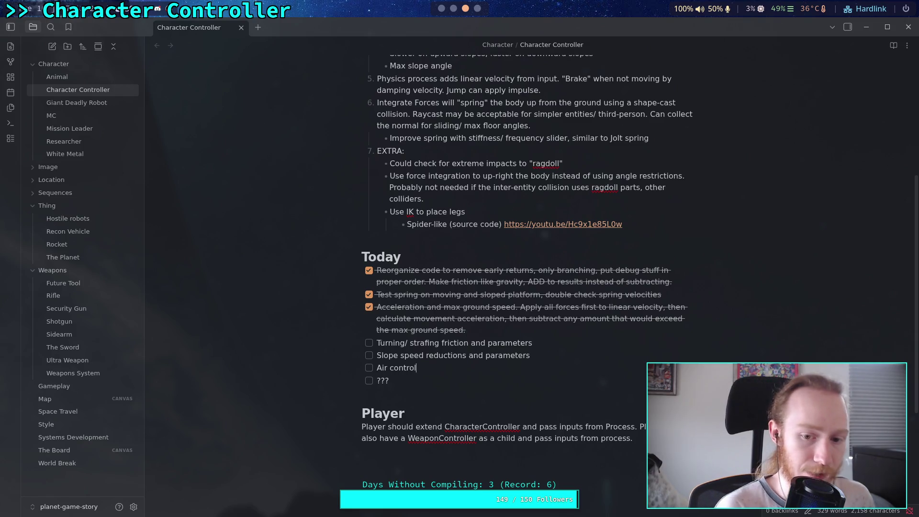
pyautogui.press('super+1')
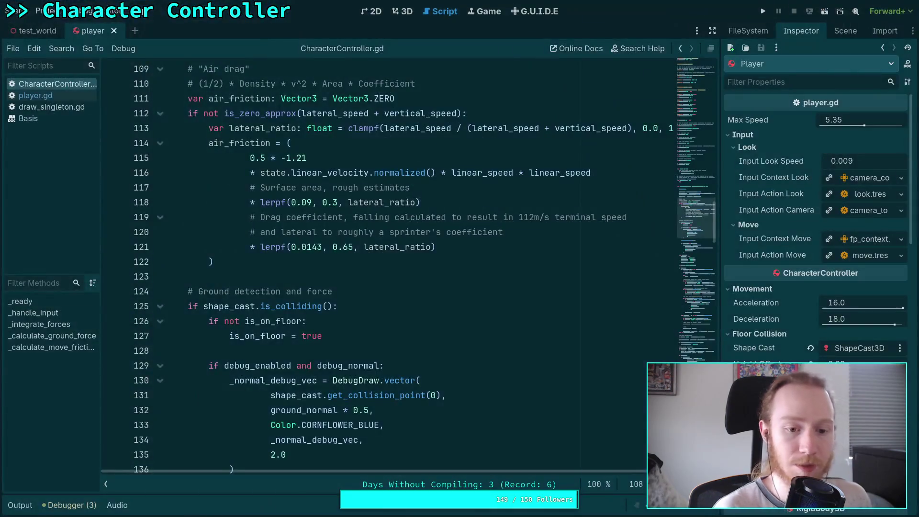
# Scroll to the keep line 339, then jump back to the top and place the caret after line 12
pyautogui.scroll(-20, 402, 226)
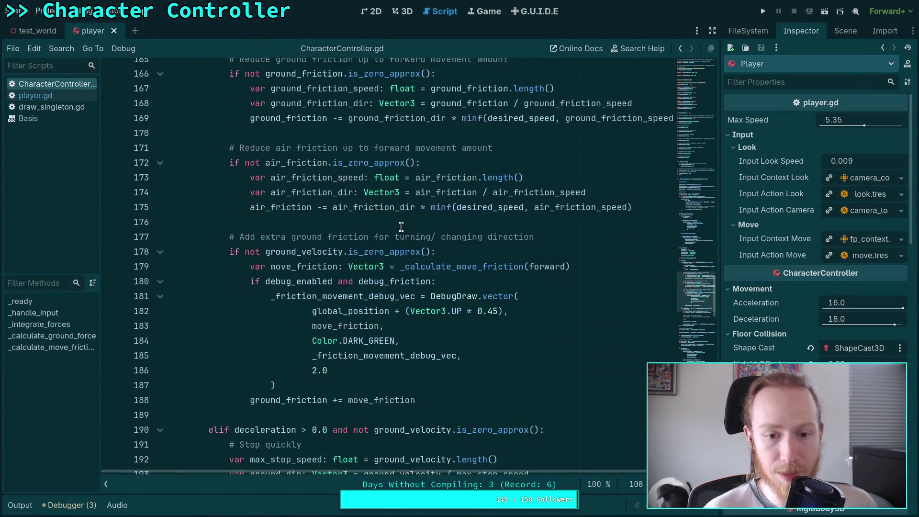
pyautogui.scroll(-20, 402, 226)
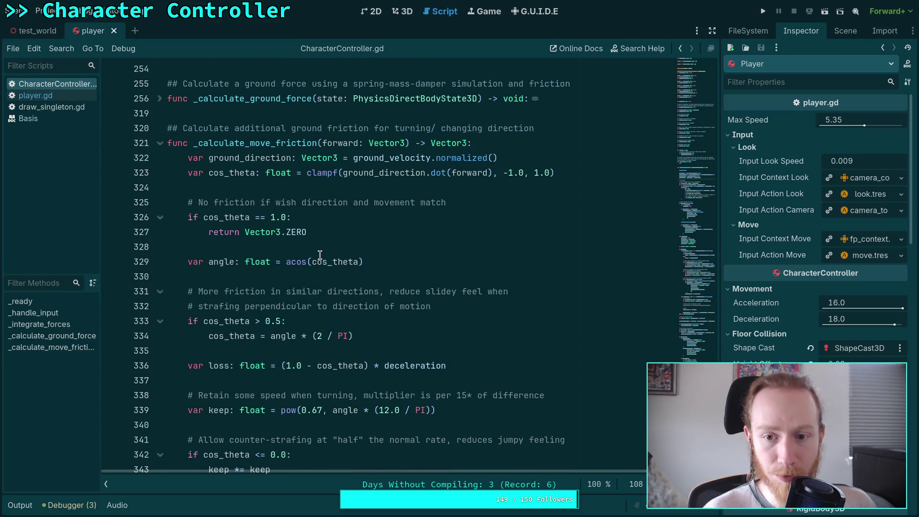
pyautogui.scroll(-3, 319, 254)
pyautogui.click(303, 277)
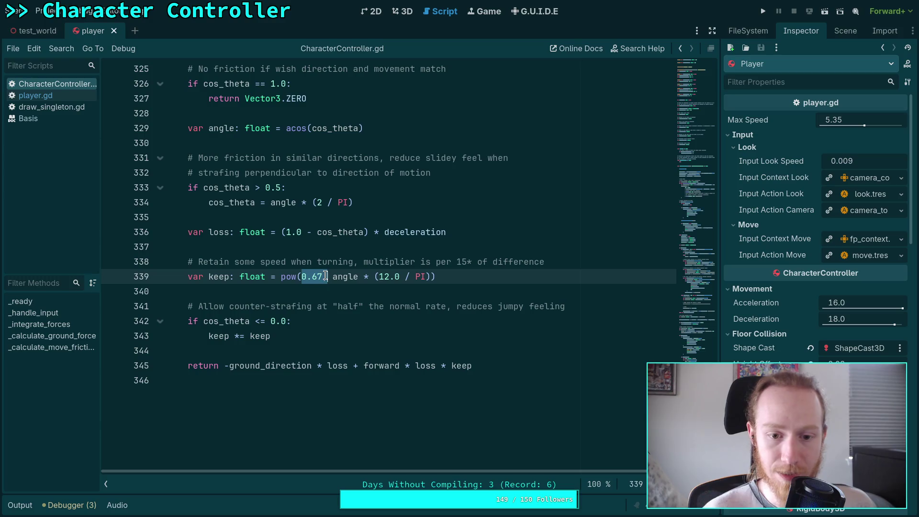
pyautogui.moveTo(425, 282)
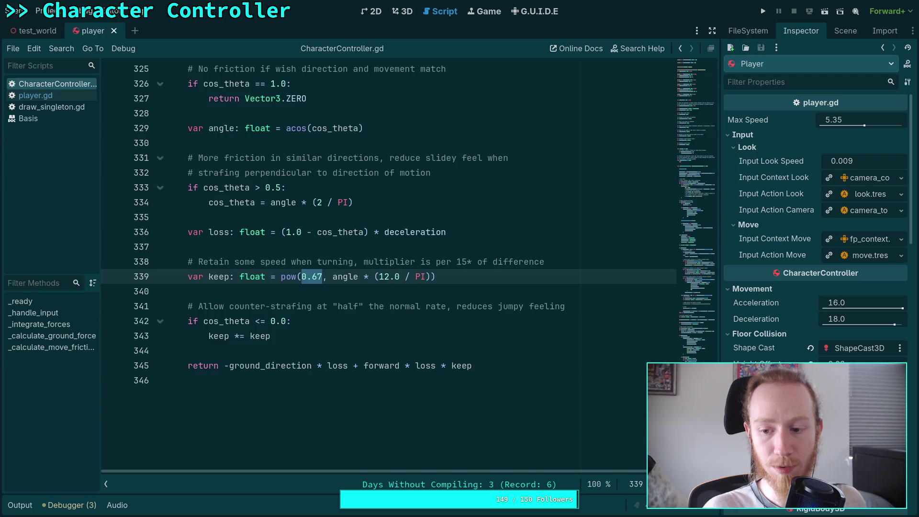
pyautogui.click(714, 102)
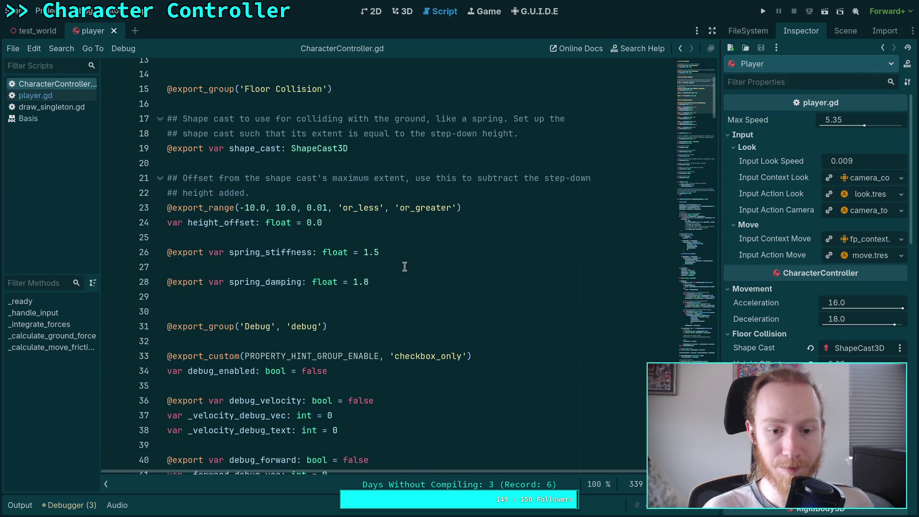
pyautogui.scroll(4, 403, 267)
pyautogui.click(406, 232)
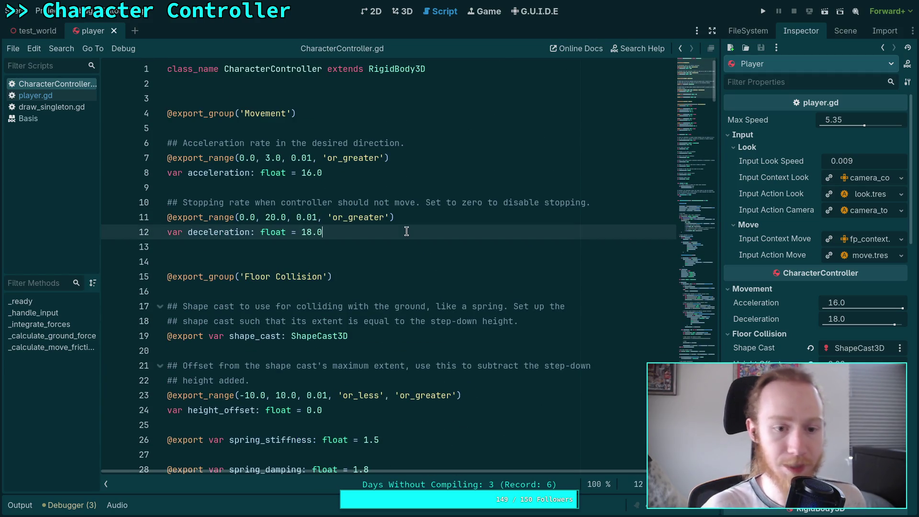
pyautogui.press('Return')
pyautogui.press('Return')
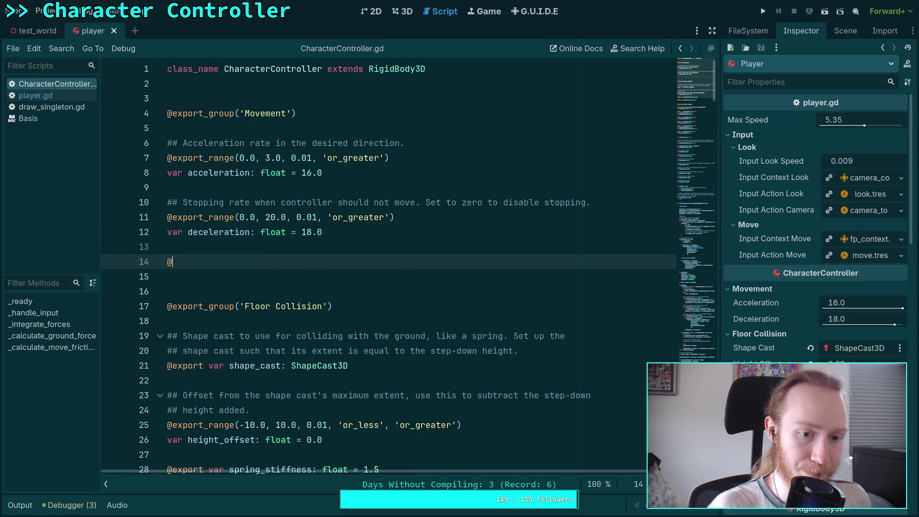
pyautogui.write('export_ra')
pyautogui.press('Return')
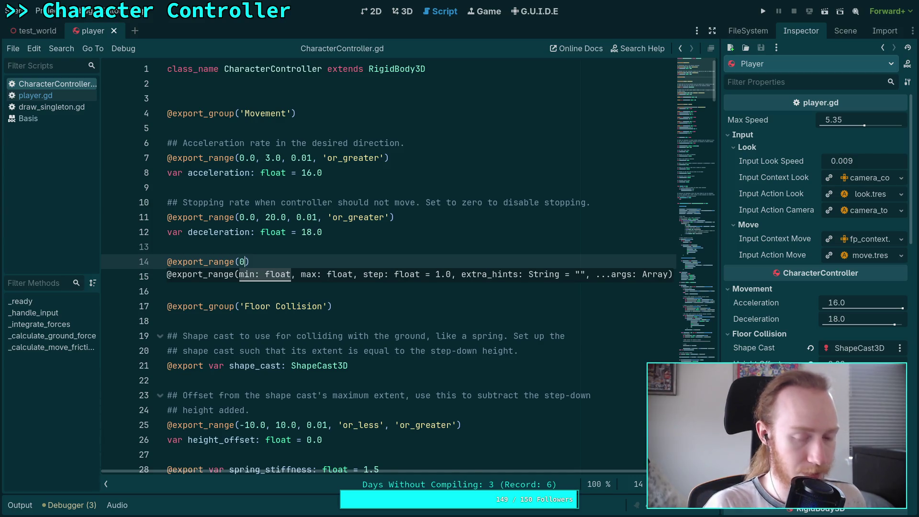
pyautogui.write('.0,')
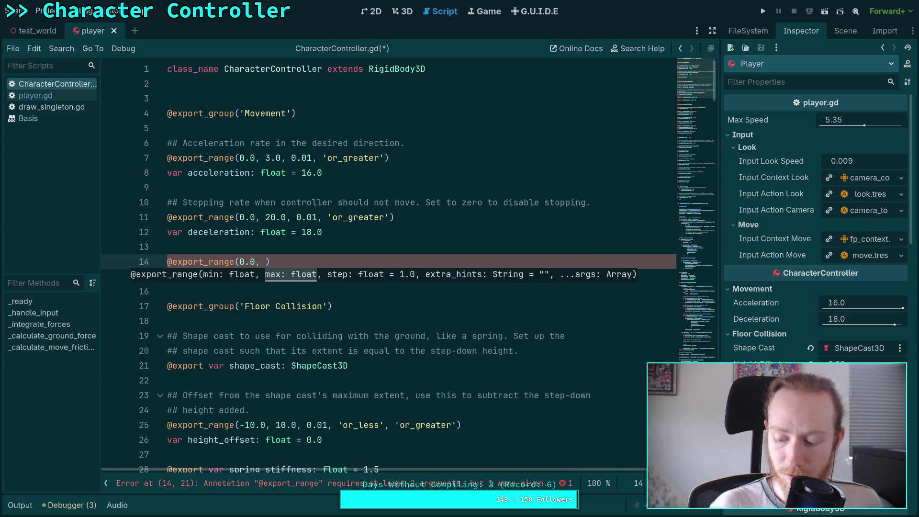
pyautogui.press('super+3')
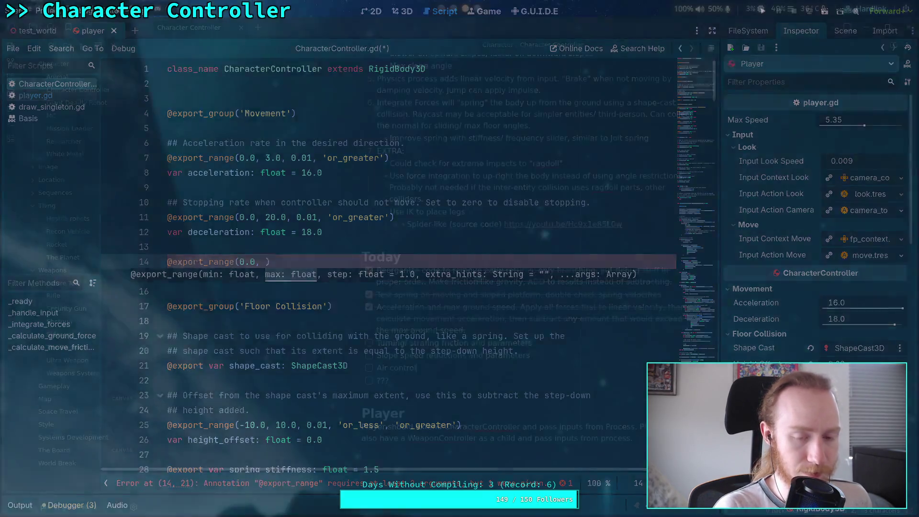
# In Desmos, drop k to 0 and then set it to 0.001 to watch the keep curve collapse
pyautogui.press('super+4')
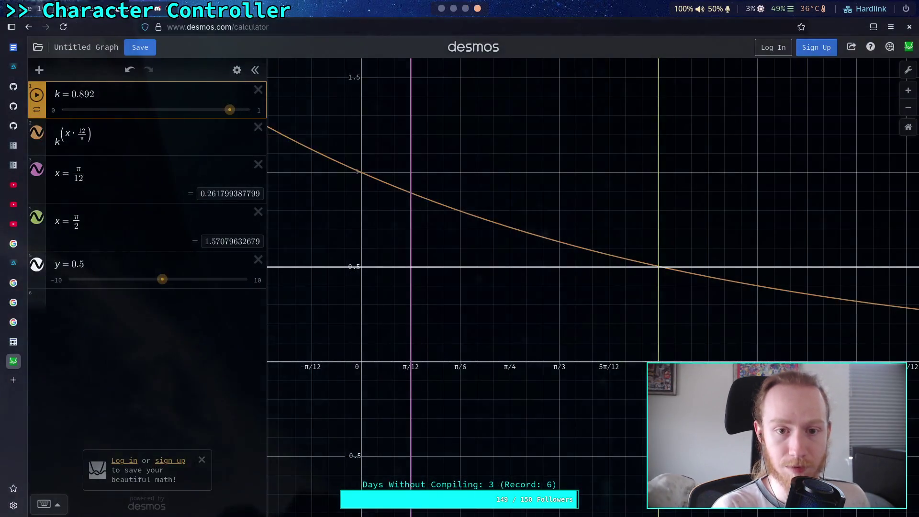
pyautogui.moveTo(227, 111)
pyautogui.mouseDown()
pyautogui.moveTo(38, 111)
pyautogui.moveTo(61, 113)
pyautogui.mouseUp()
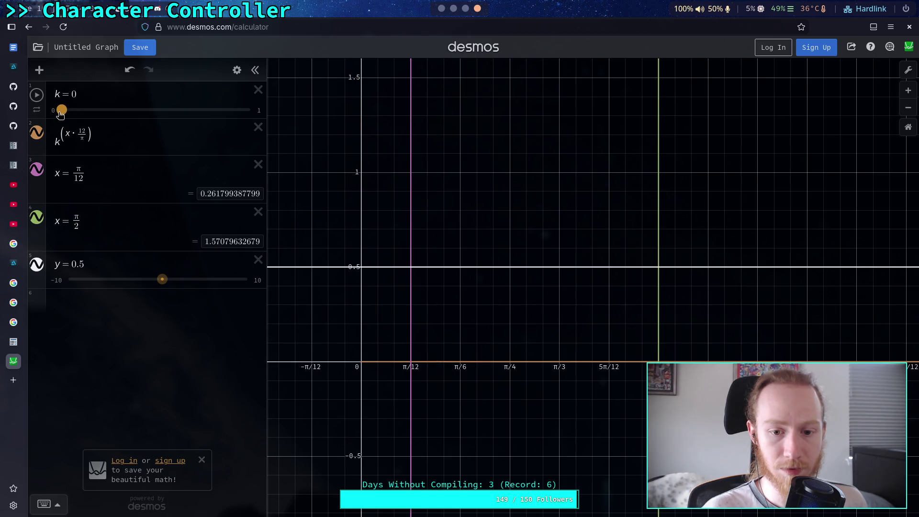
pyautogui.click(113, 98)
pyautogui.write('1')
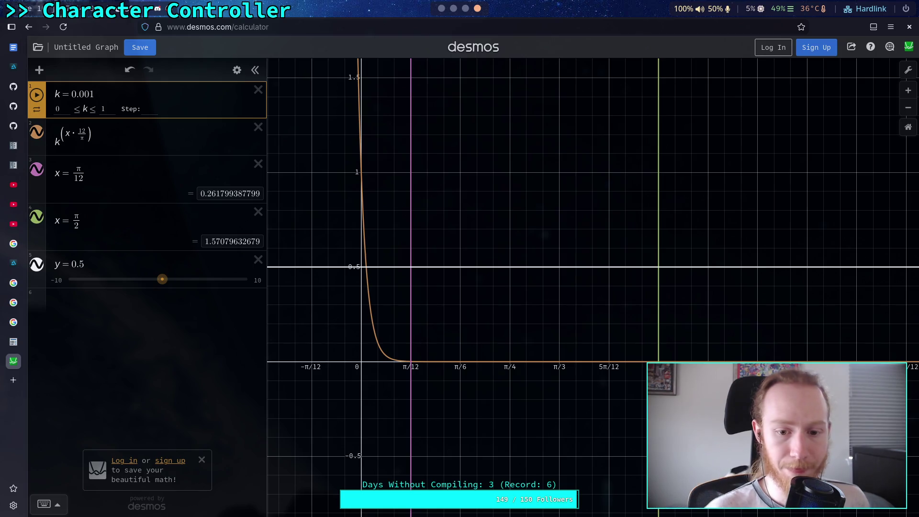
pyautogui.click(453, 8)
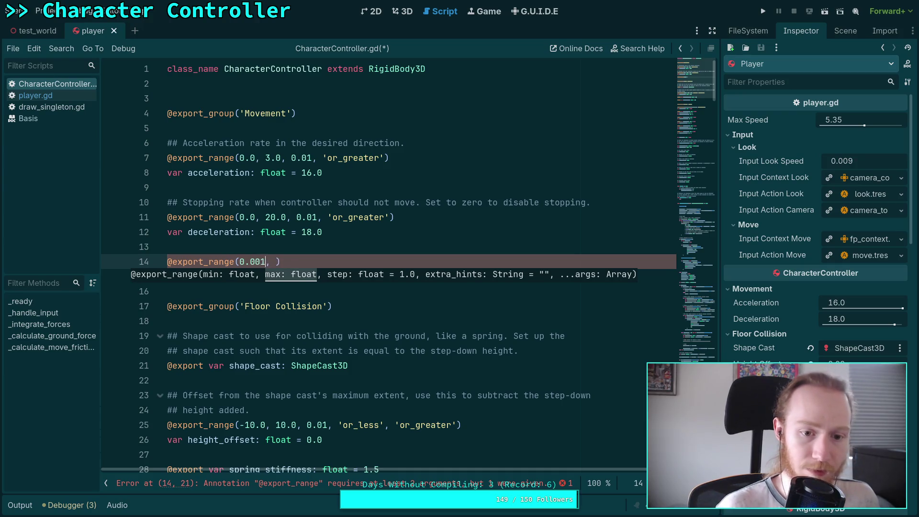
# Compare the curve with k near 1 in Desmos, then type a 0.8 maximum into the export range
pyautogui.press('Right')
pyautogui.press('Right')
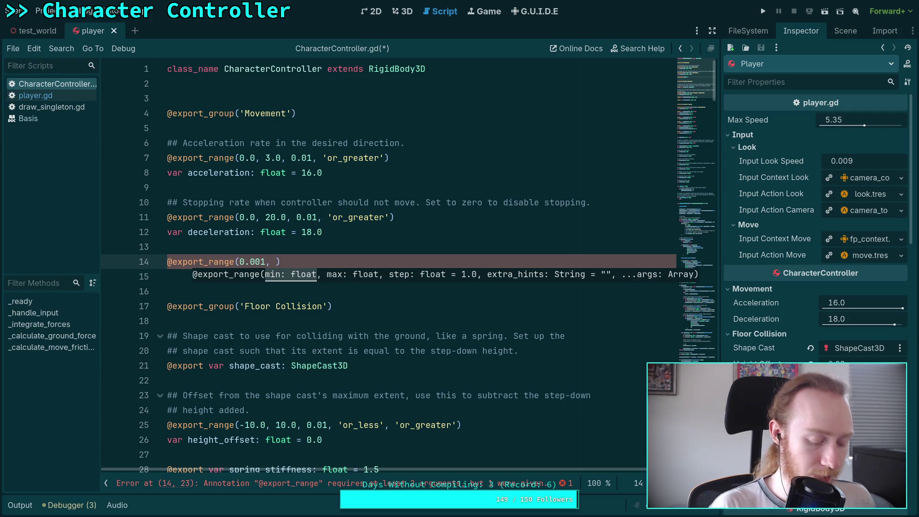
pyautogui.press('super+Right')
pyautogui.press('super+Right')
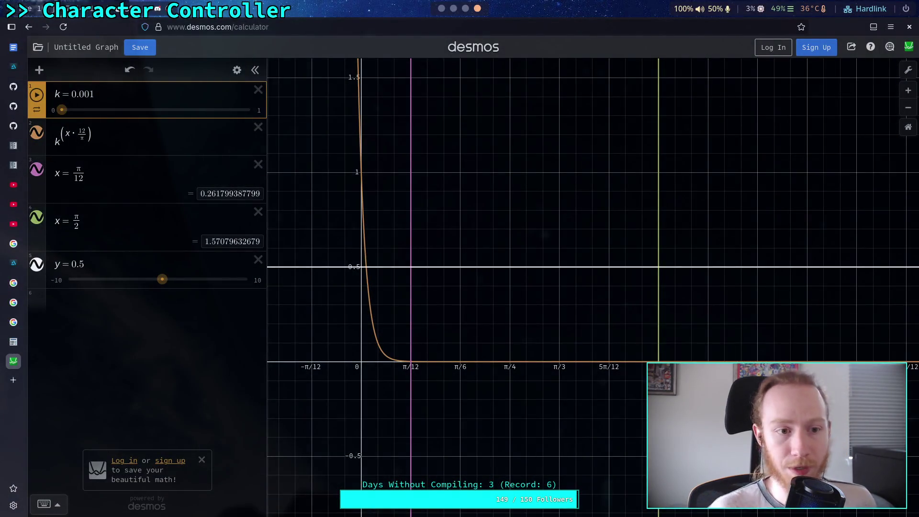
pyautogui.moveTo(75, 111); pyautogui.dragTo(256, 117)
pyautogui.click(440, 9)
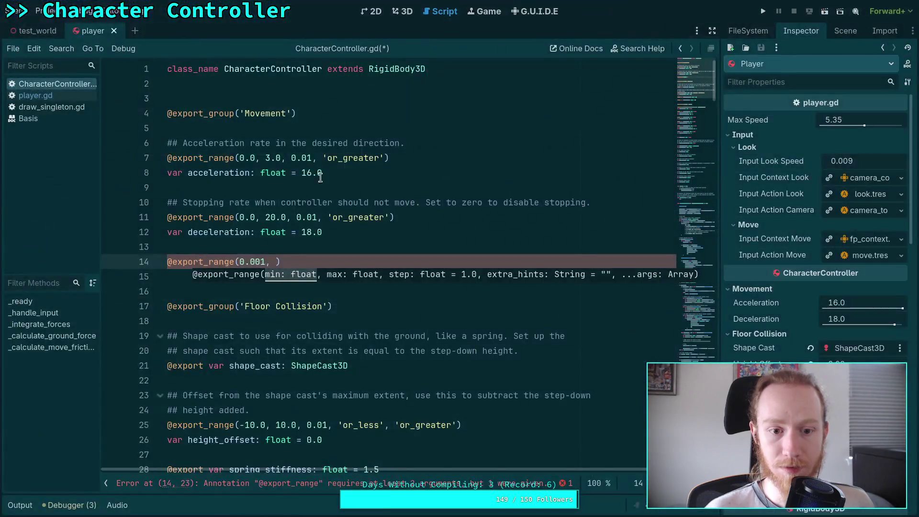
pyautogui.write(',')
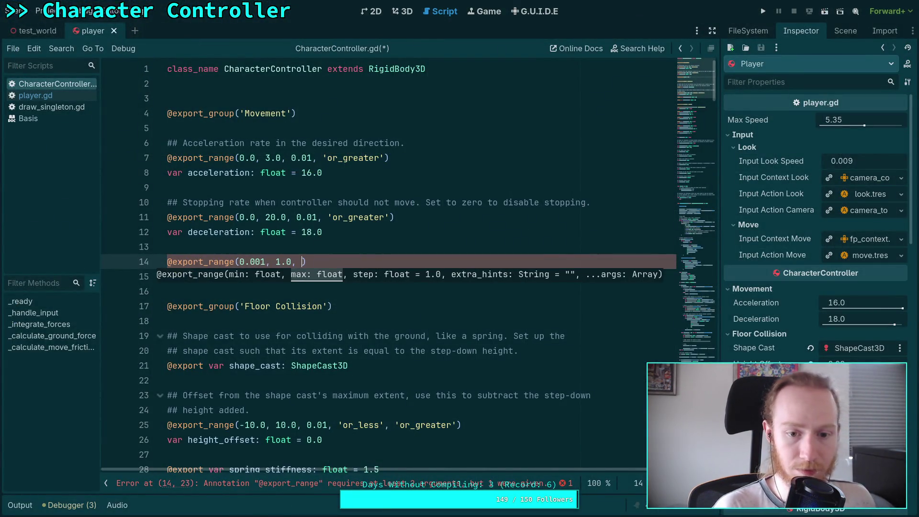
pyautogui.write('0.8,')
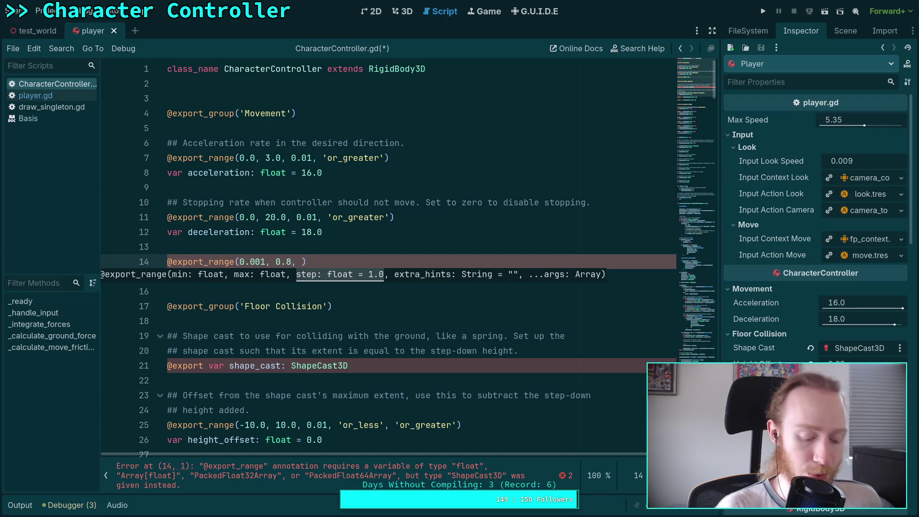
# Raise the Desmos k slider's upper limit to 2 and set k to about 1.1
pyautogui.hotkey('alt', 'Tab')
pyautogui.click(259, 110)
pyautogui.write('2')
pyautogui.press('Return')
pyautogui.moveTo(156, 110); pyautogui.dragTo(168, 110)
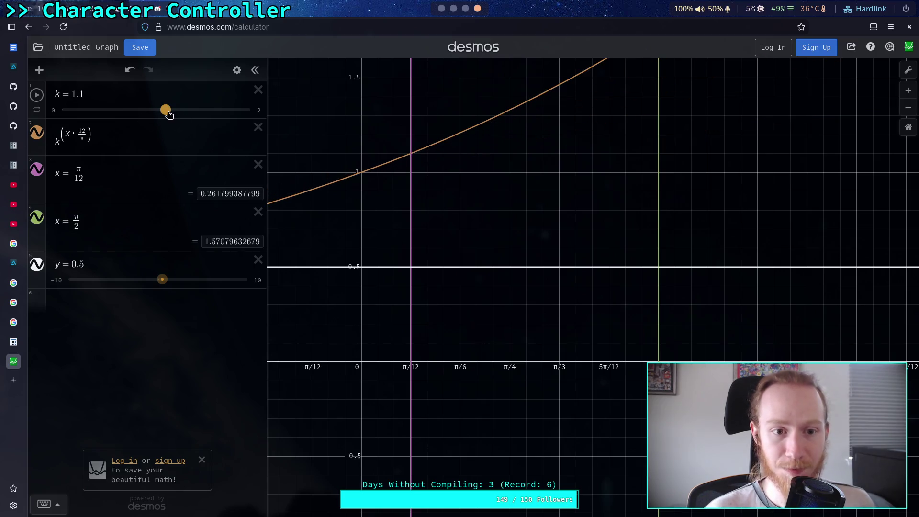
pyautogui.press('super+2')
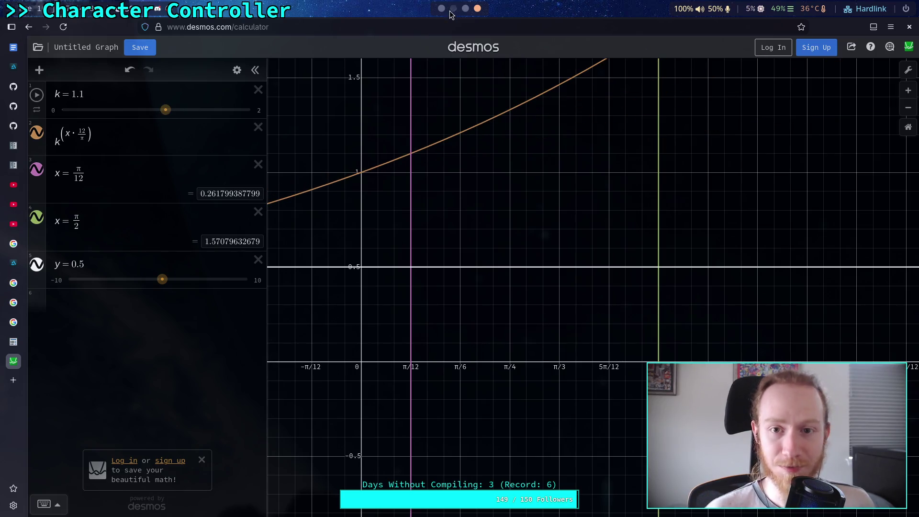
# Replace the 0.8 maximum with 1.0 and begin entering the step argument
pyautogui.press('Left')
pyautogui.press('Left')
pyautogui.hotkey('ctrl', 'shift', 'Left')
pyautogui.write('1.0')
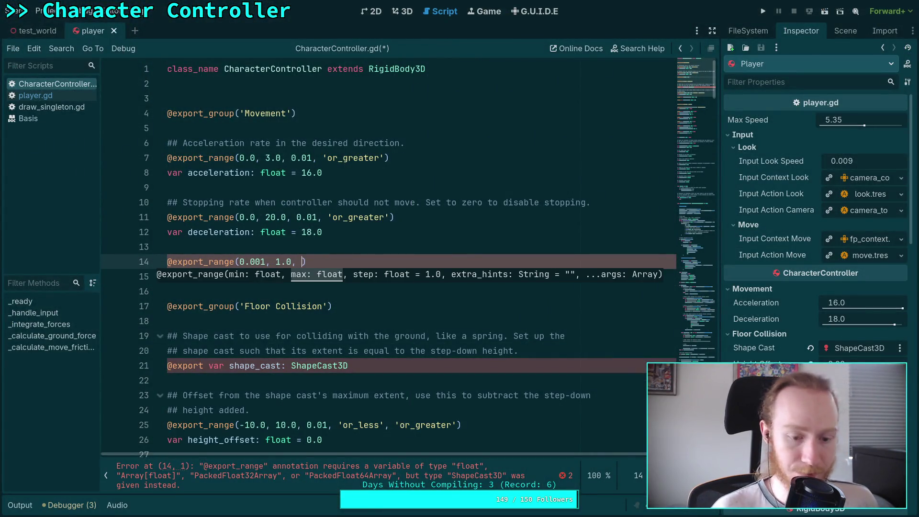
pyautogui.press('BackSpace')
pyautogui.press('BackSpace')
pyautogui.write('0.0')
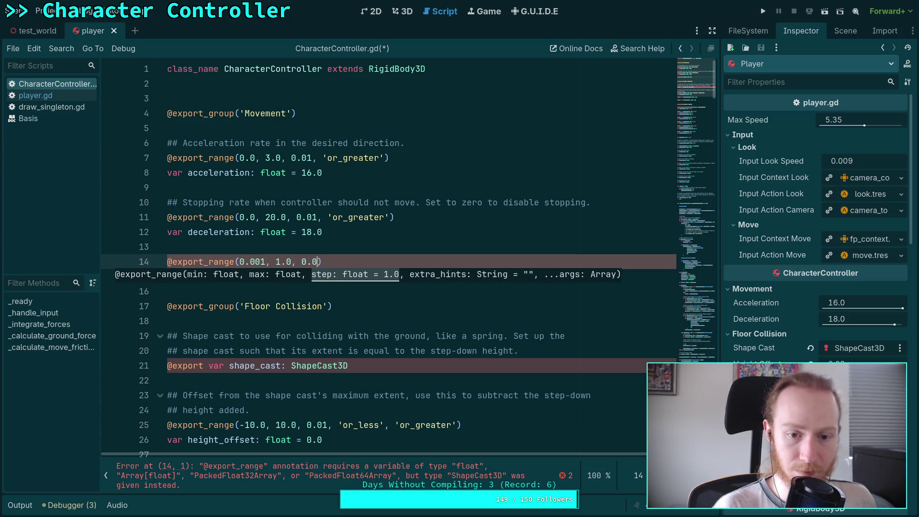